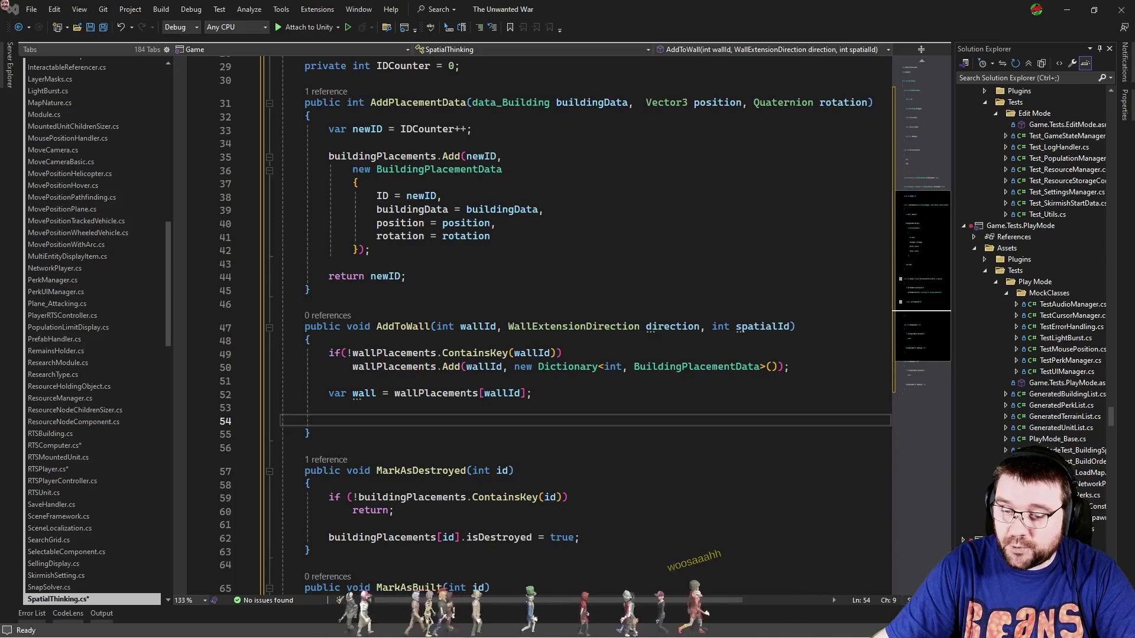
In AddToWall, write 'var item = buildingPlacements[spatialId];' with IntelliSense completion.
left_click(427, 425)
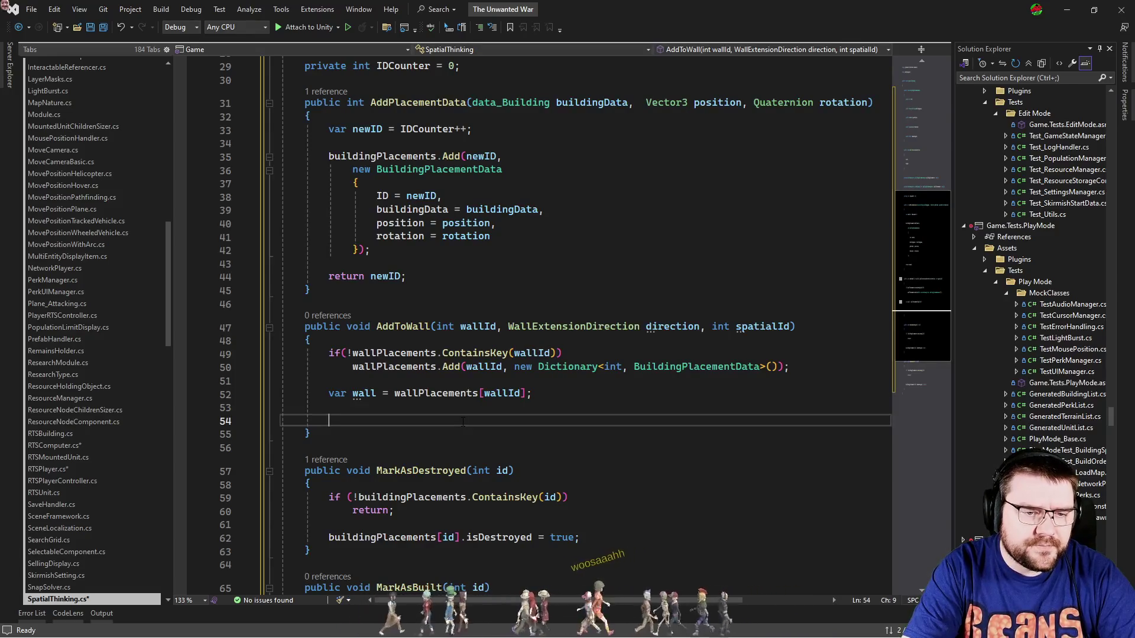
type("var item = b")
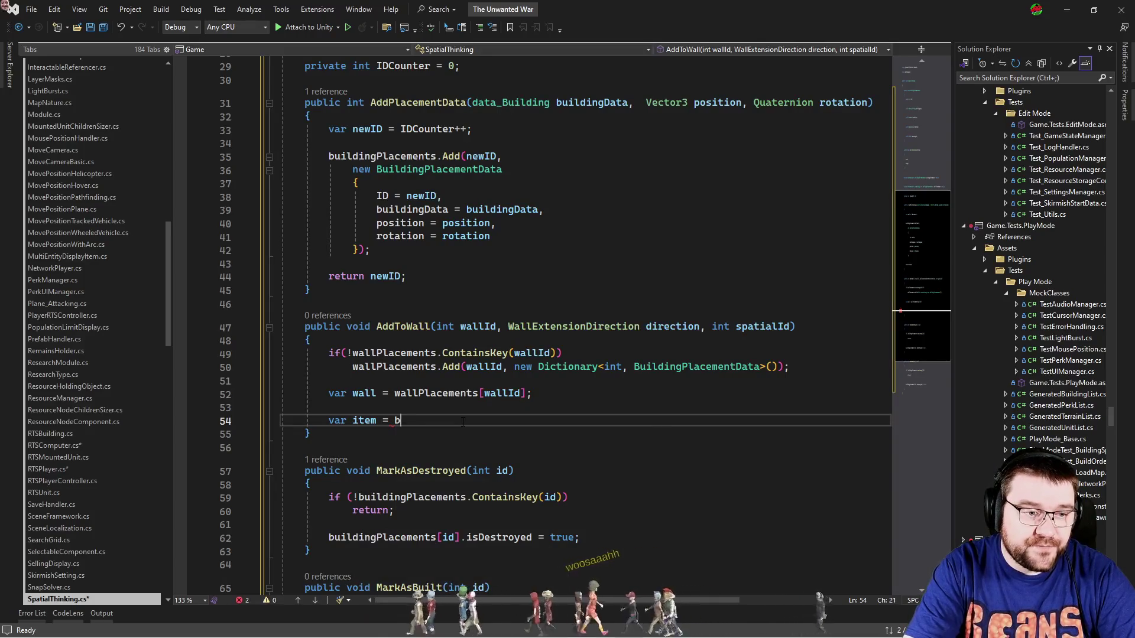
type("ui")
key("Tab")
key("Tab")
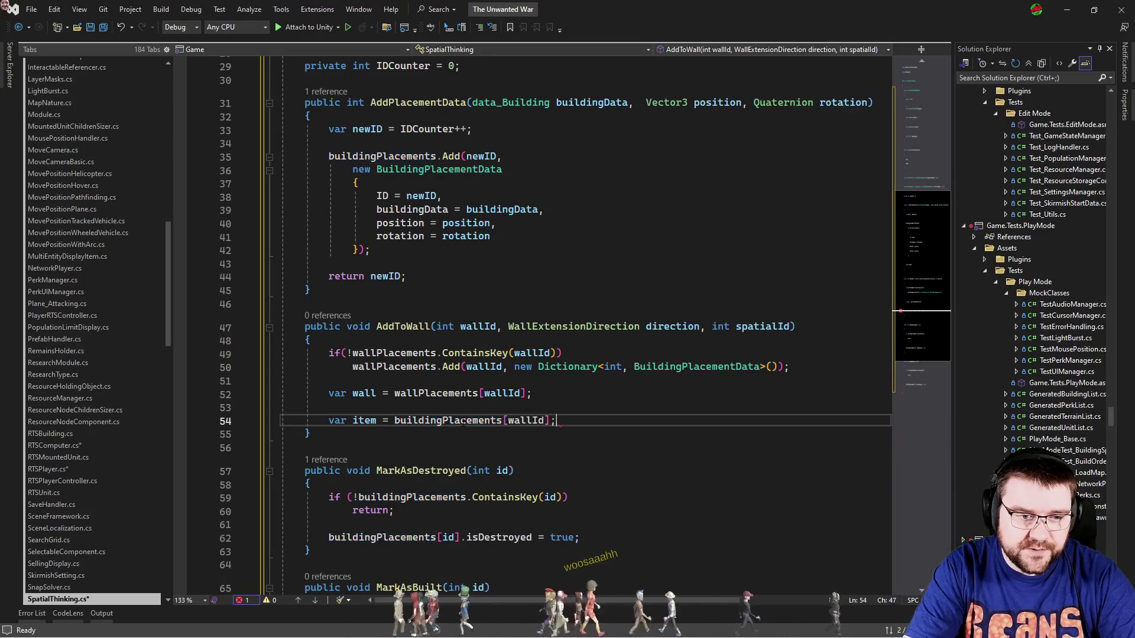
key("ctrl+shift+Left")
type("s")
key("Tab")
Tidy the blank lines around the item line and start a 'var id =' line.
key("Return")
key("Return")
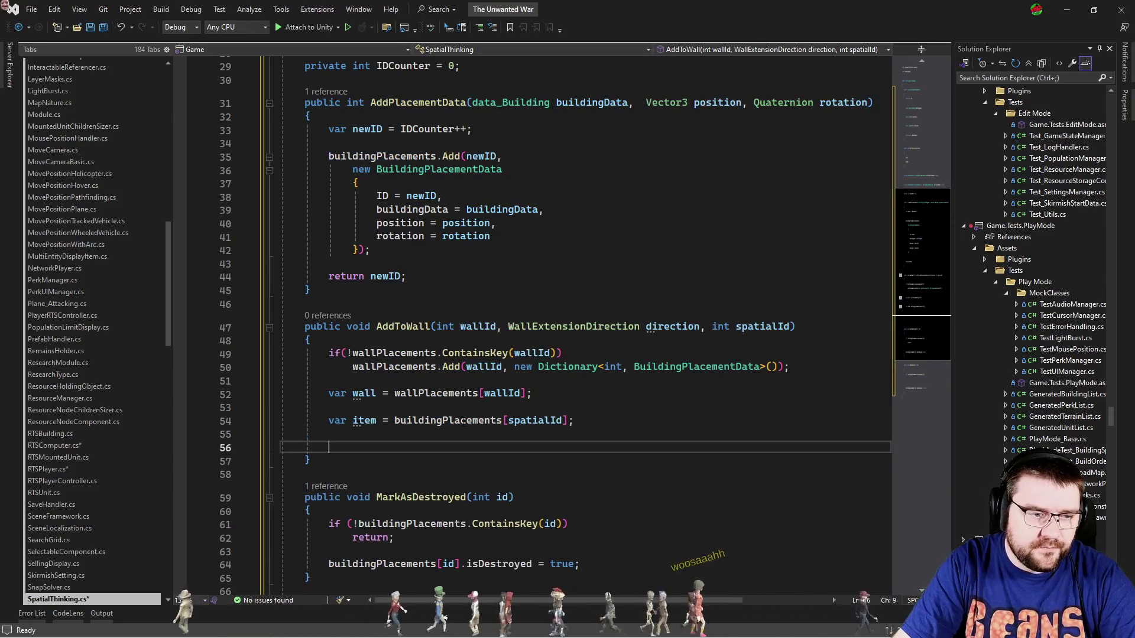
key("Up")
key("Up")
key("Up")
key("shift+Delete")
key("Down")
key("Down")
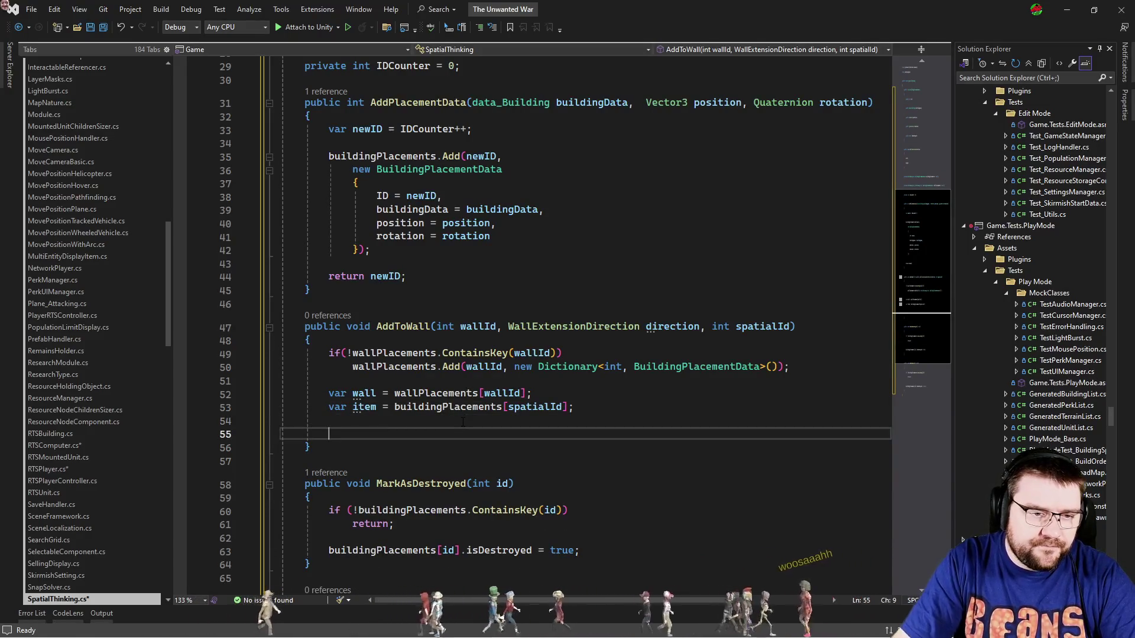
type("va")
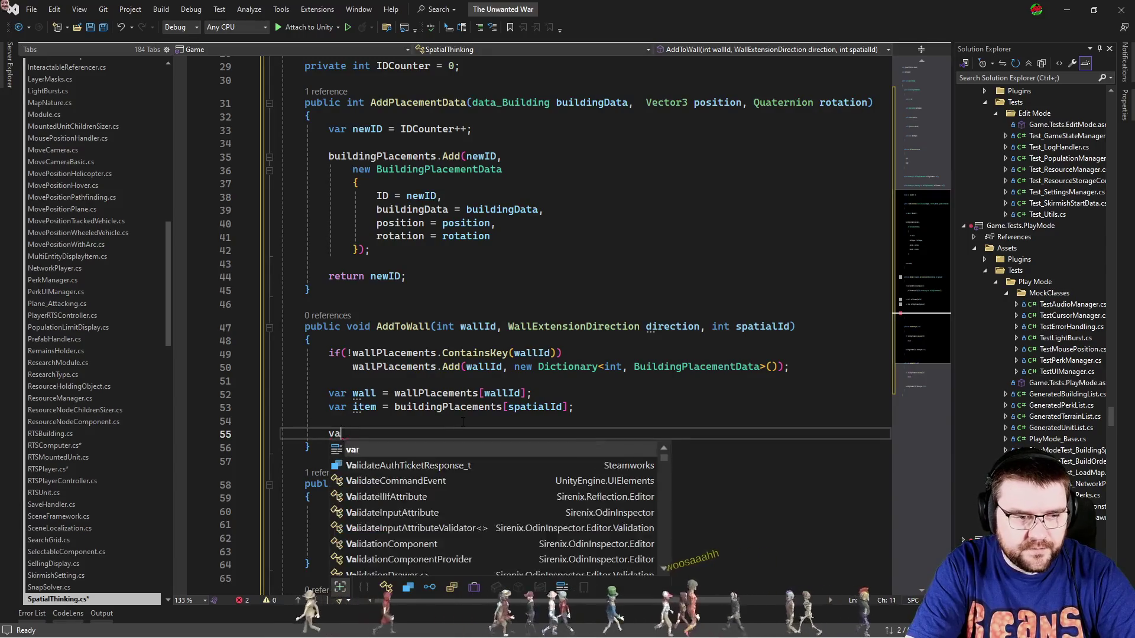
type("r id =")
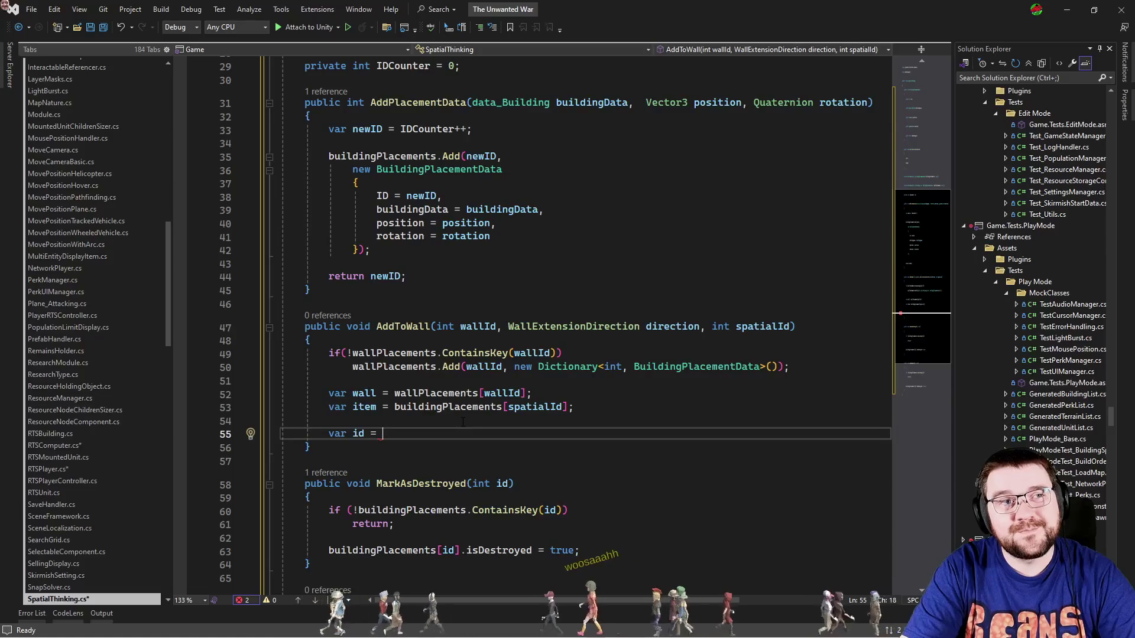
scroll(604, 346, "up", 9)
Declare a new public class WallPlacementData below BuildingPlacementData.
scroll(604, 346, "down", 3)
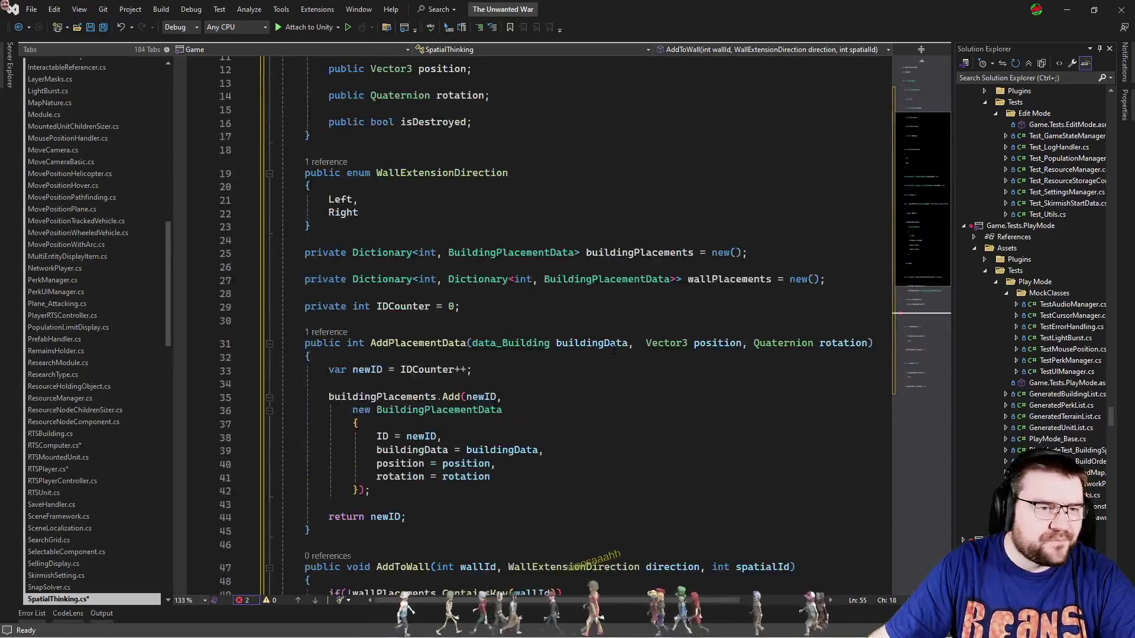
scroll(699, 383, "down", 3)
scroll(691, 382, "up", 4)
scroll(690, 382, "up", 2)
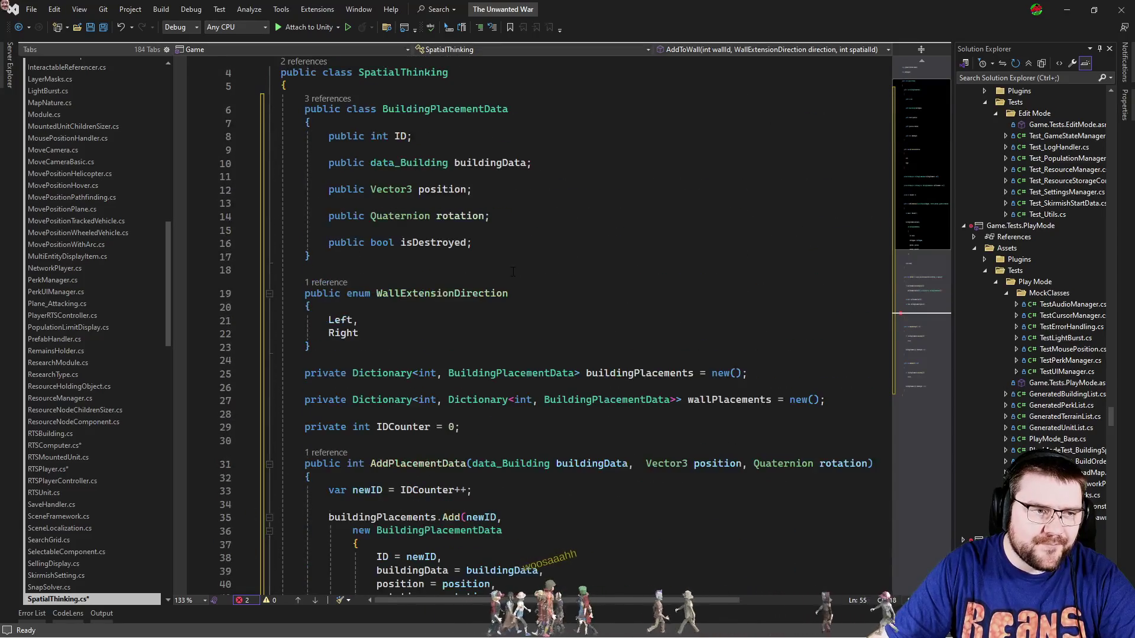
left_click(571, 260)
key("Return")
key("Return")
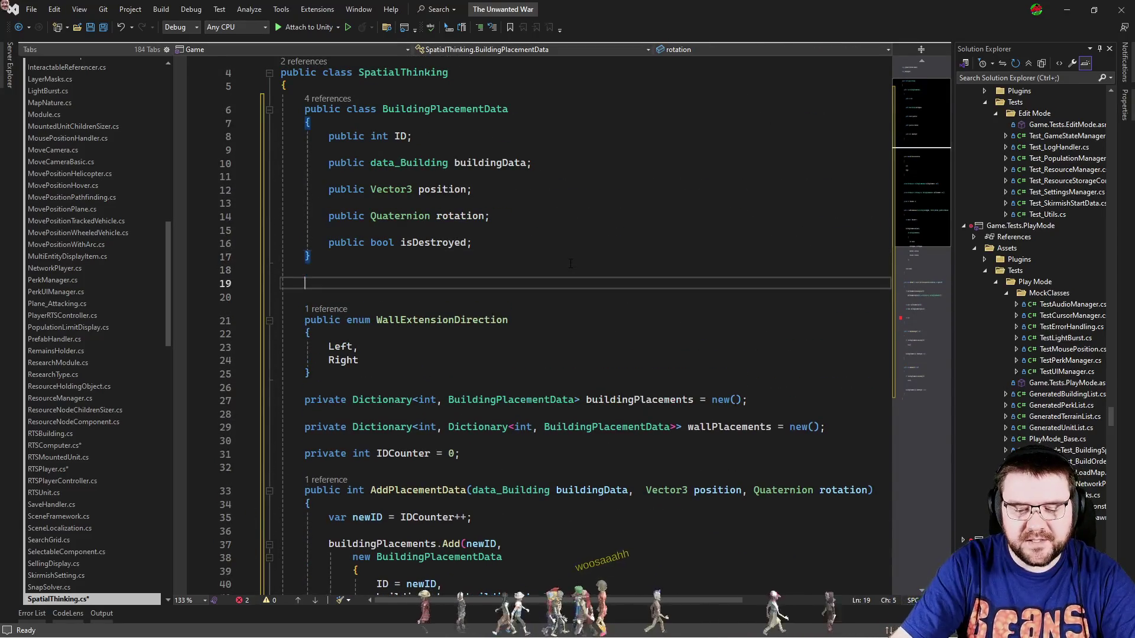
type("public class WallPla")
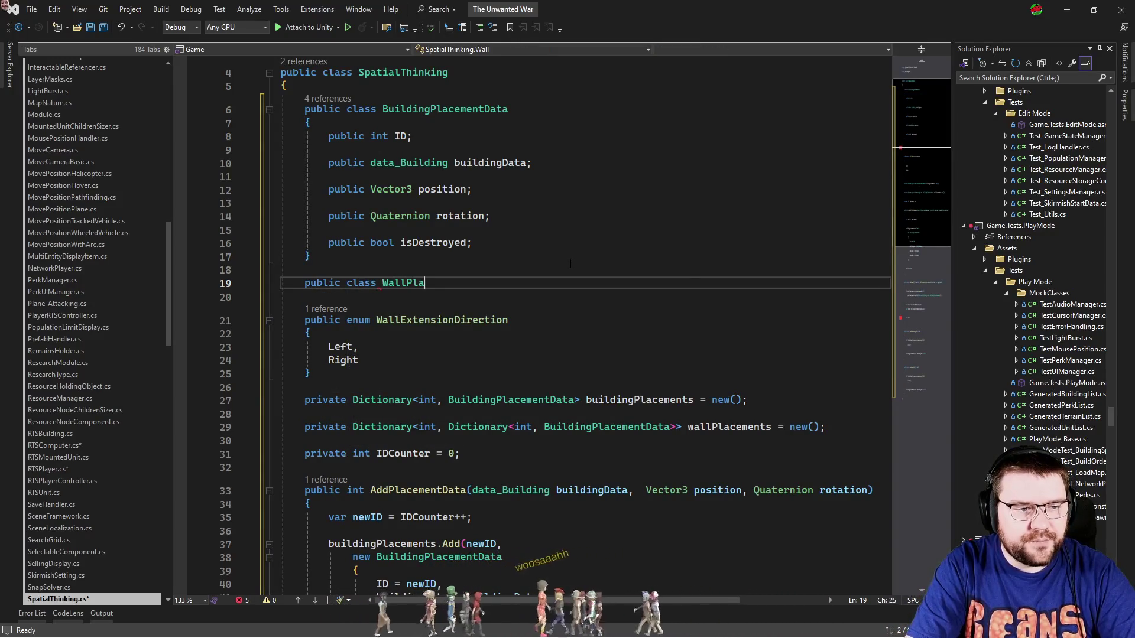
type("cementDa")
key("Return")
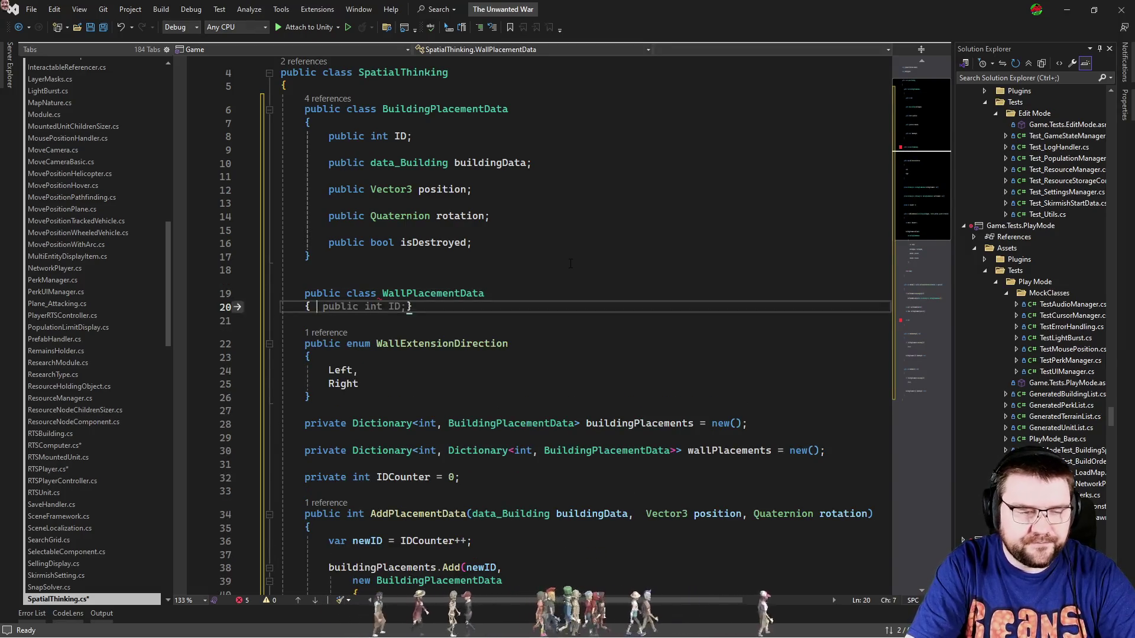
key("Return")
Add a public int ID field and a Dictionary<int, BuildingPlacementData> data field.
type("pu")
key("Tab")
key("Return")
key("Return")
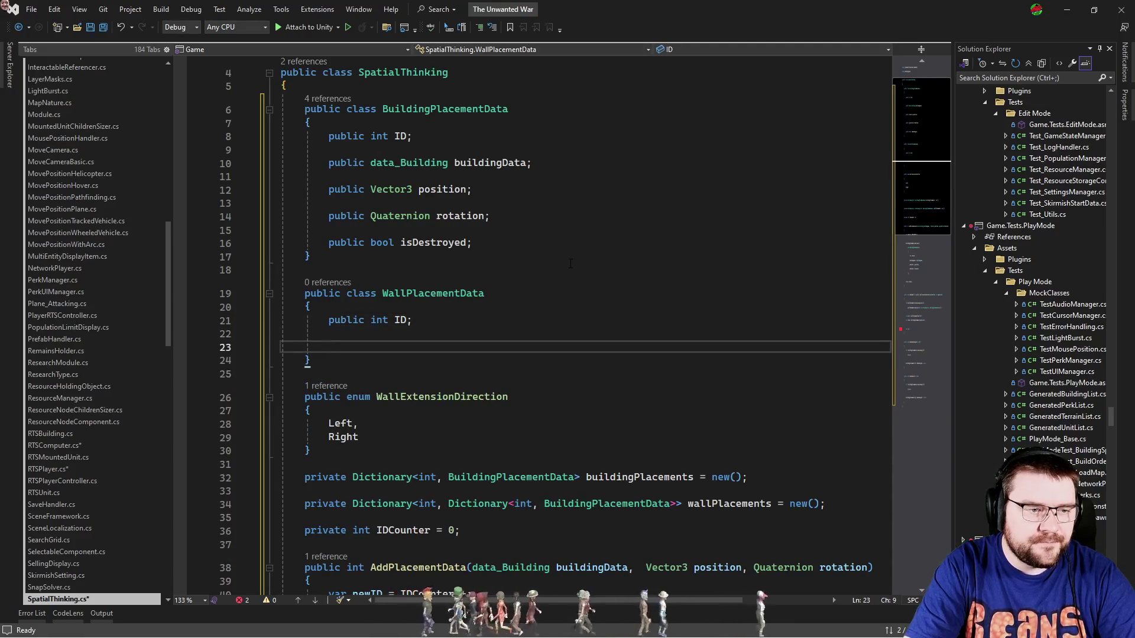
type("public Dictionary")
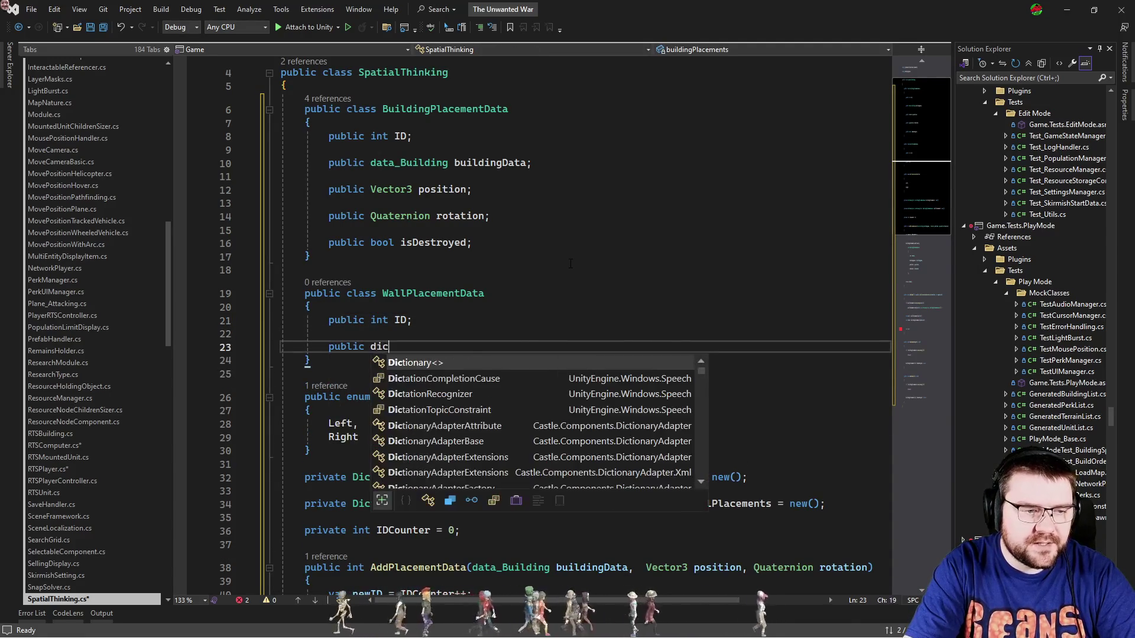
type("<int, bu")
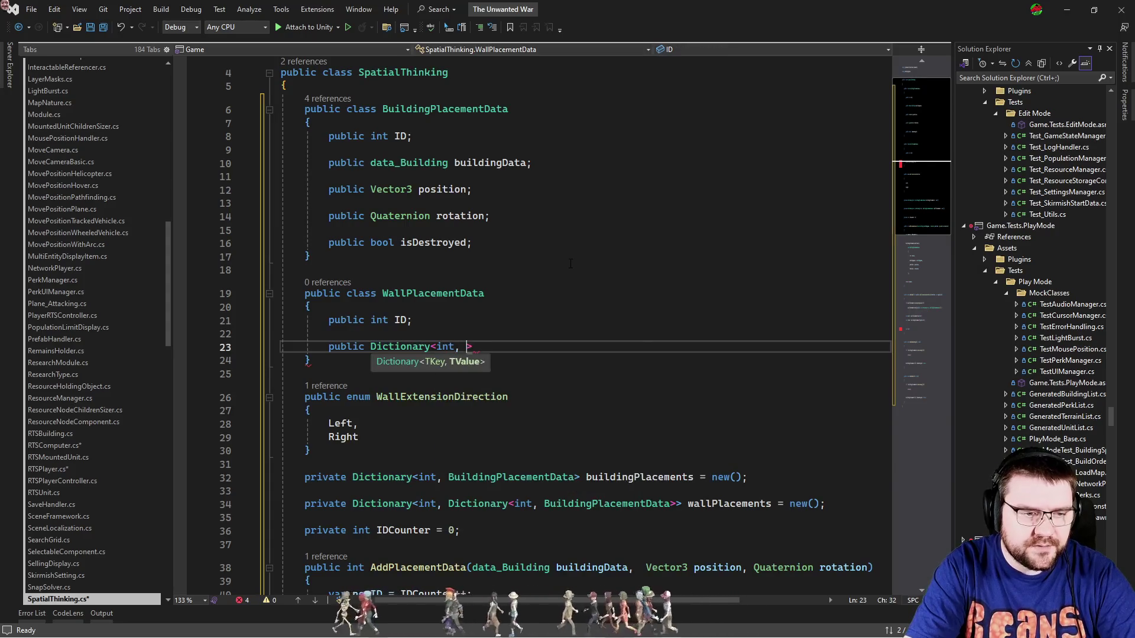
key("Down")
key("Down")
key("Down")
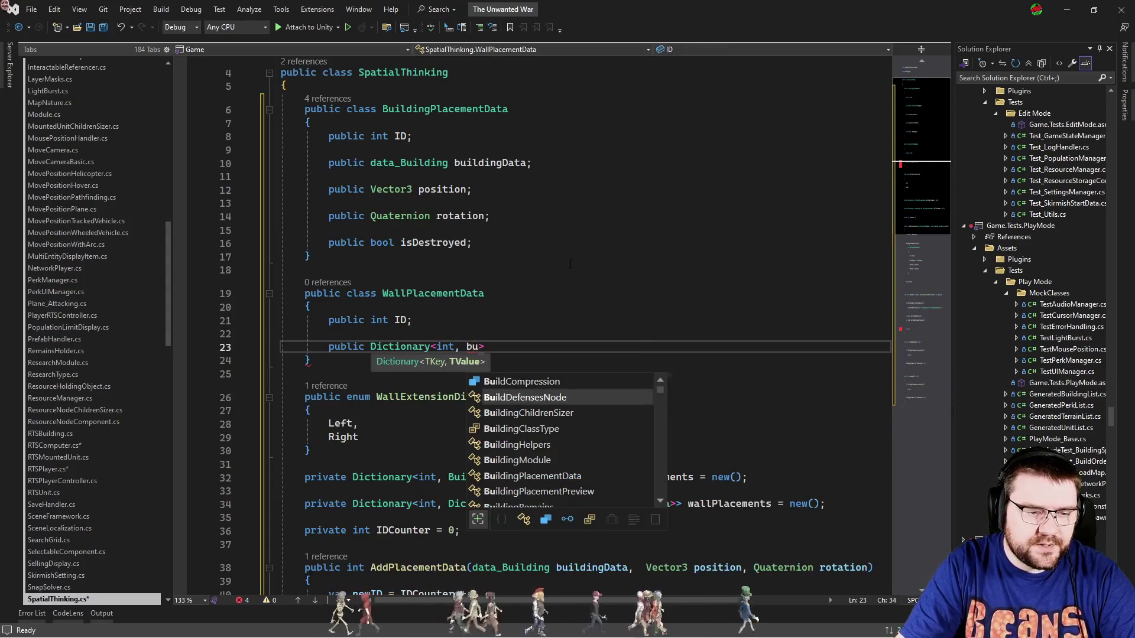
key("Down")
key("Down")
key("Down")
key("Up")
key("Tab")
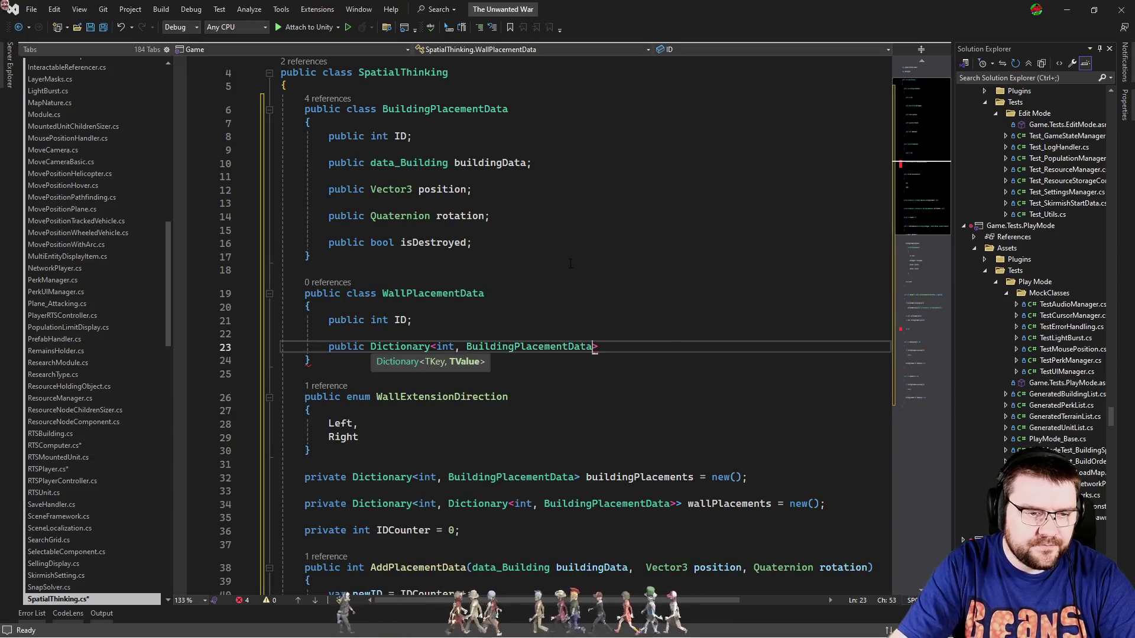
type("> data")
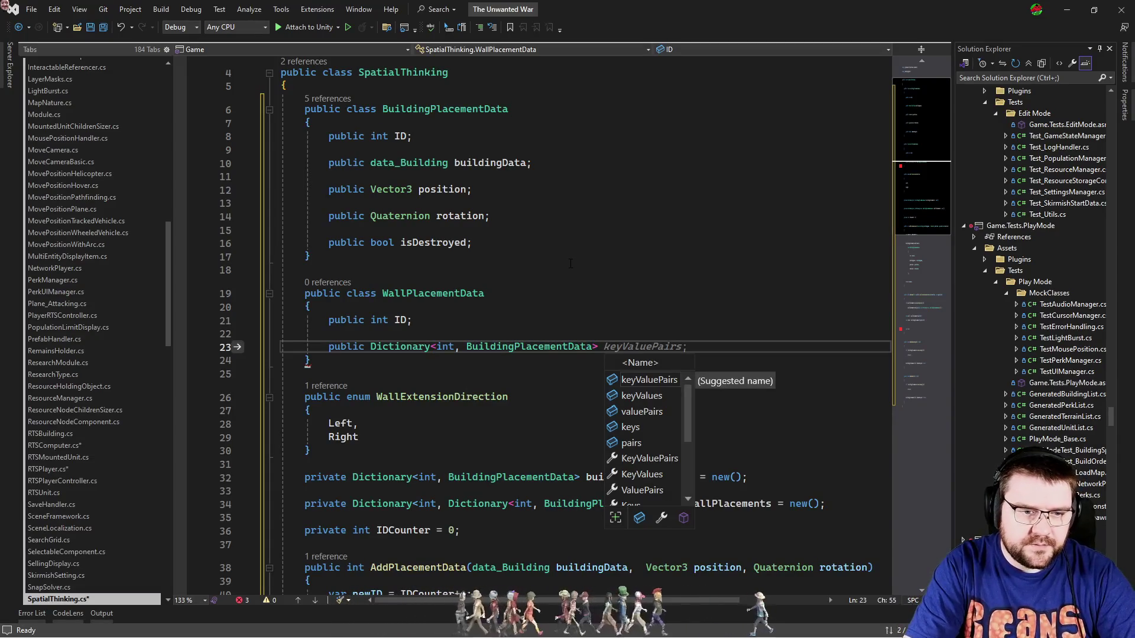
type(";")
Add public int MinKey and MaxKey fields to WallPlacementData.
key("Return")
key("Return")
type("public ")
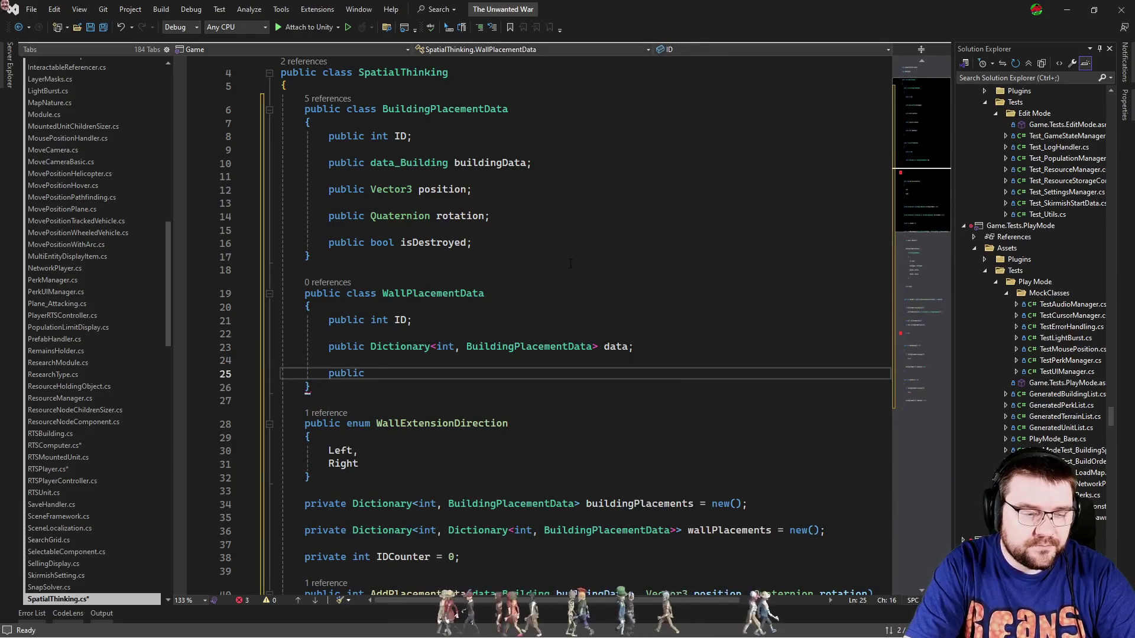
type("int ")
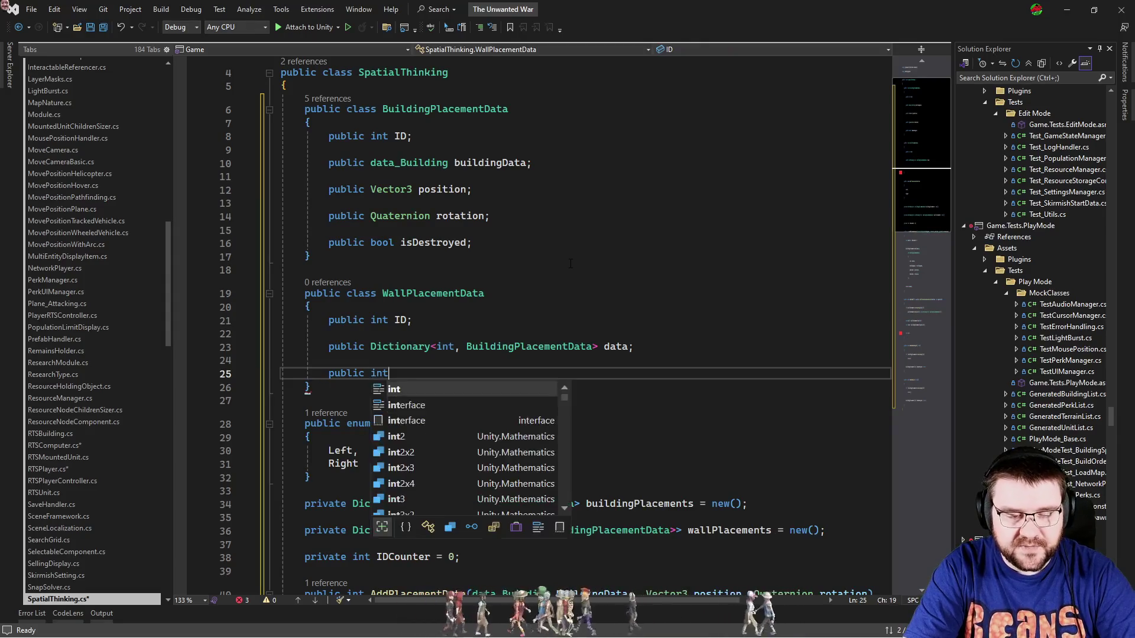
type("MinK")
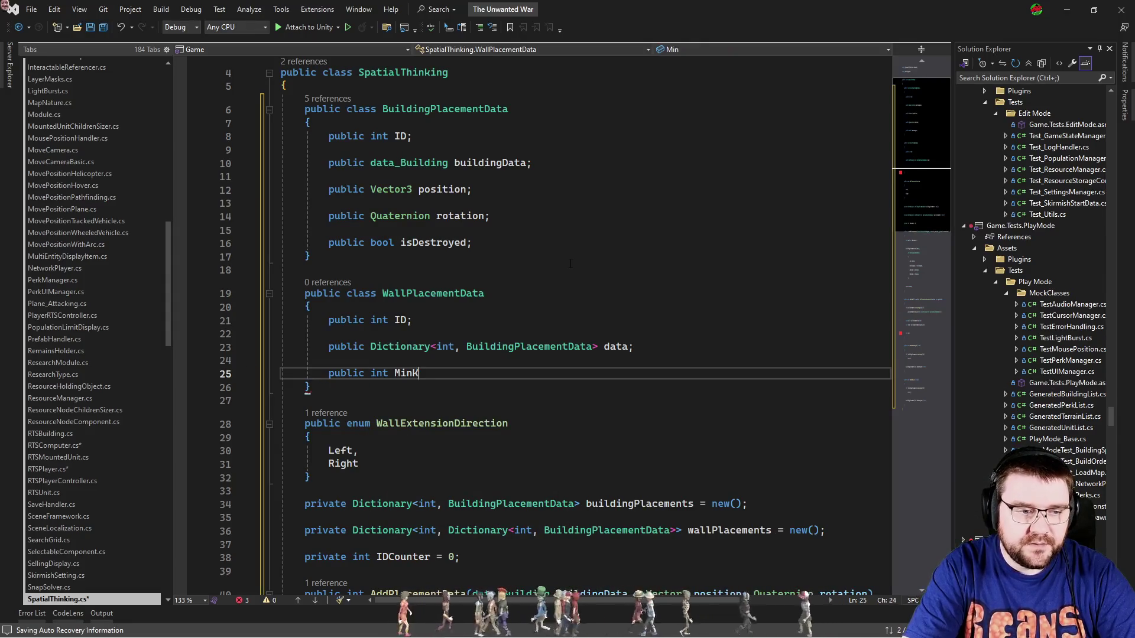
type("ey;")
key("Return")
key("Return")
type("public")
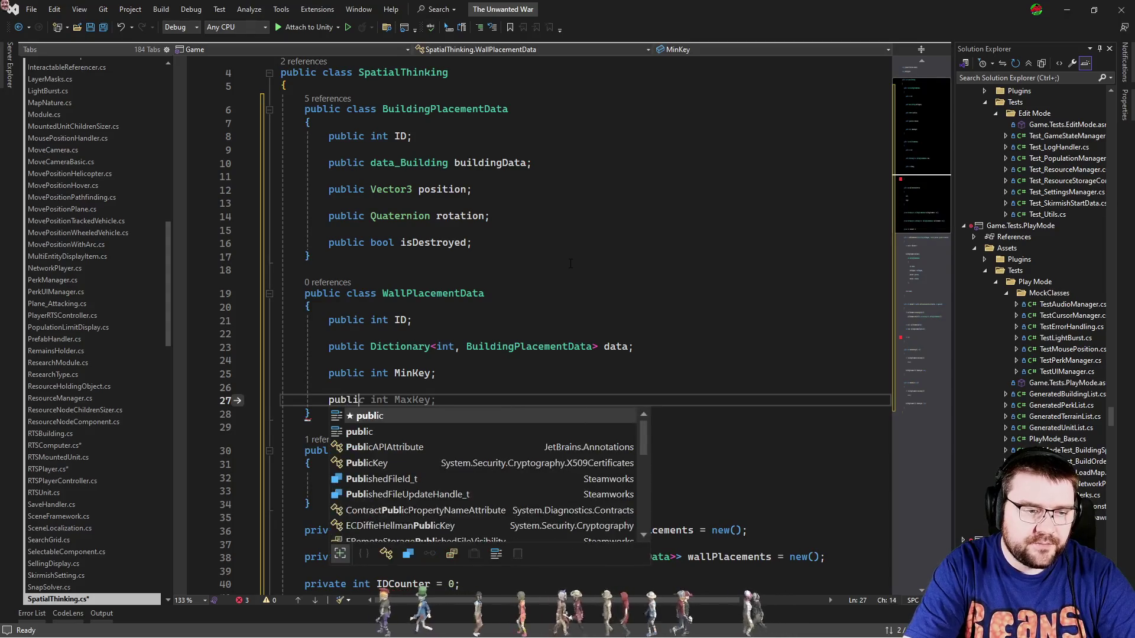
key("Tab")
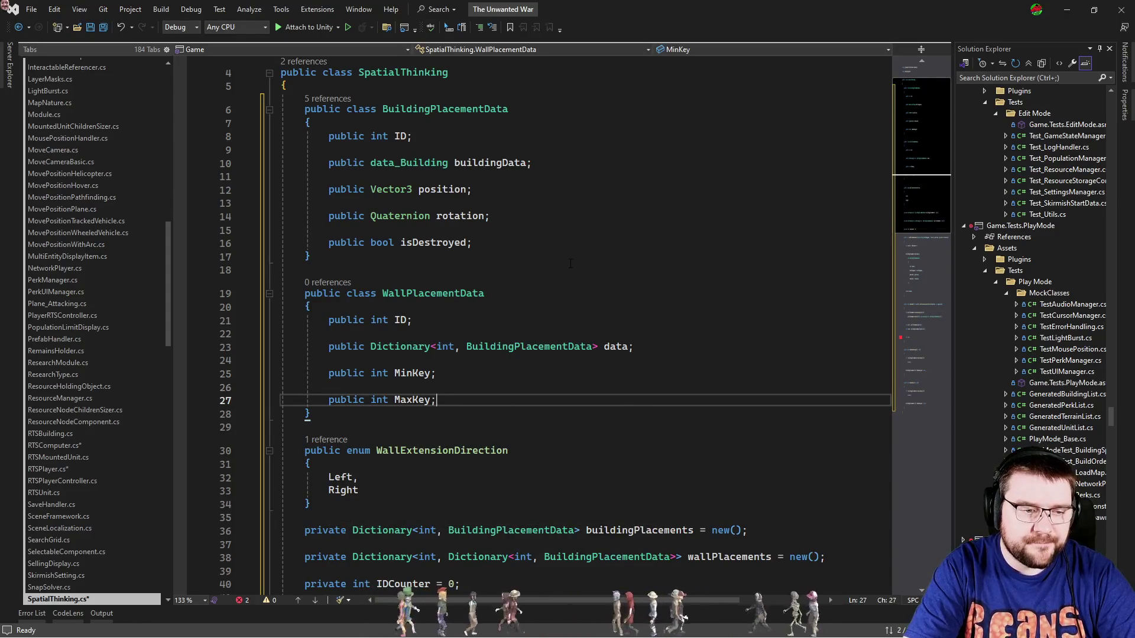
scroll(532, 270, "down", 3)
Change the wallPlacements dictionary's value type to WallPlacementData.
left_click(454, 175)
left_click(448, 436)
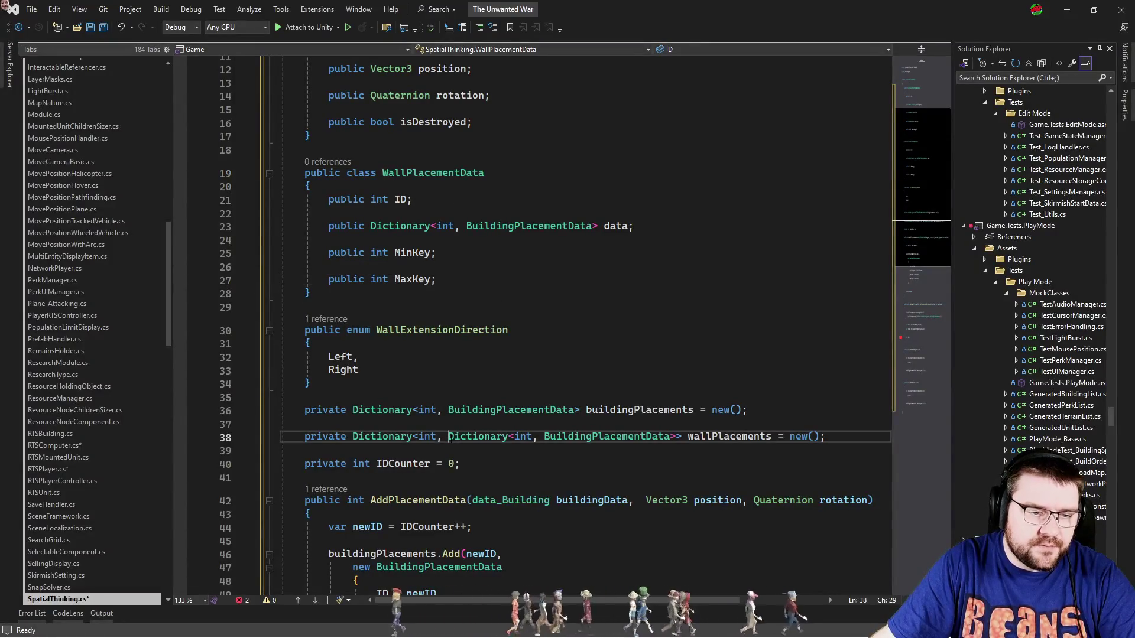
left_click(674, 438, "shift")
type("WallPlacementData")
key("Down")
key("Down")
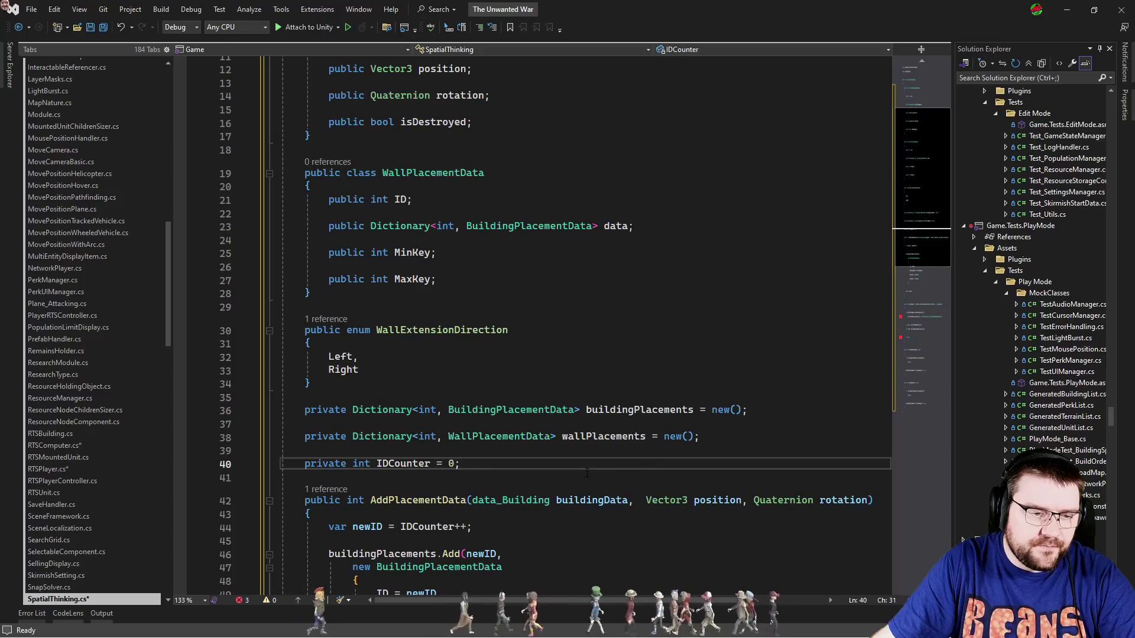
Replace the new dictionary with 'new WallPlacementData { ID = wallId }'.
scroll(580, 489, "down", 7)
scroll(580, 489, "down", 3)
mouse_move(514, 323)
left_mouse_down()
mouse_move(758, 336)
mouse_move(767, 325)
left_mouse_up()
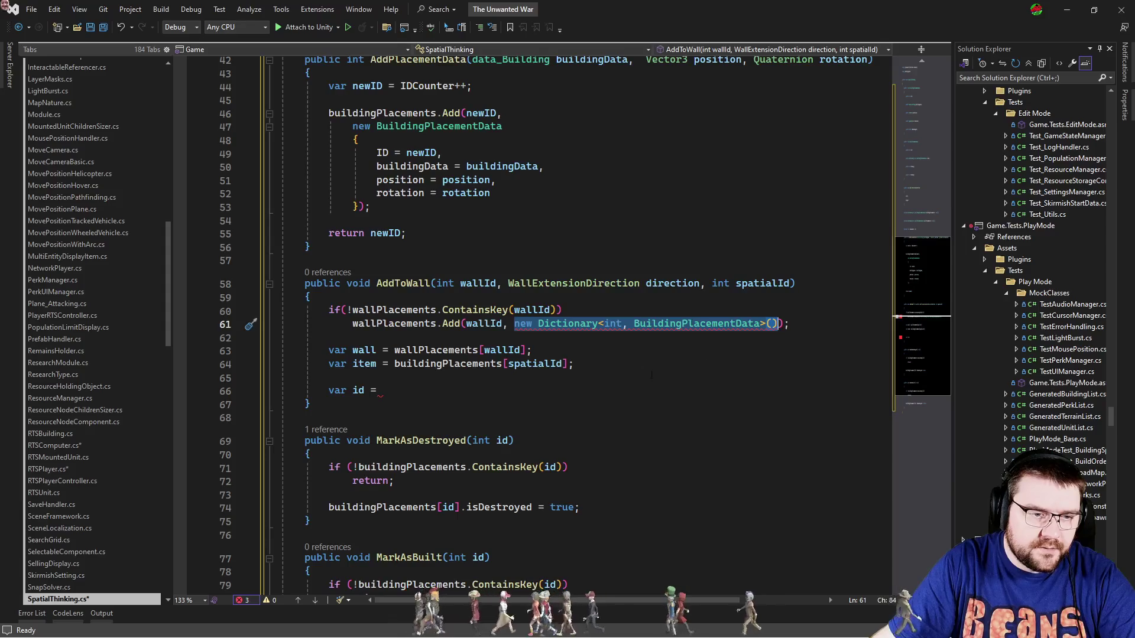
type("WallPlacementData")
key("ctrl+Left")
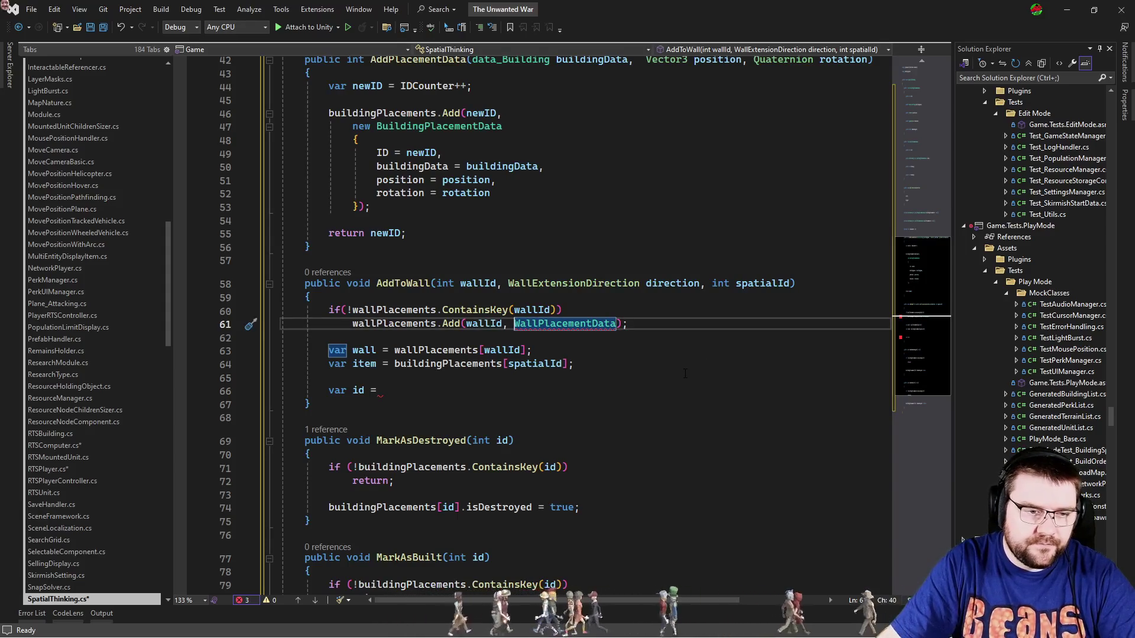
type("new")
key("ctrl+Right")
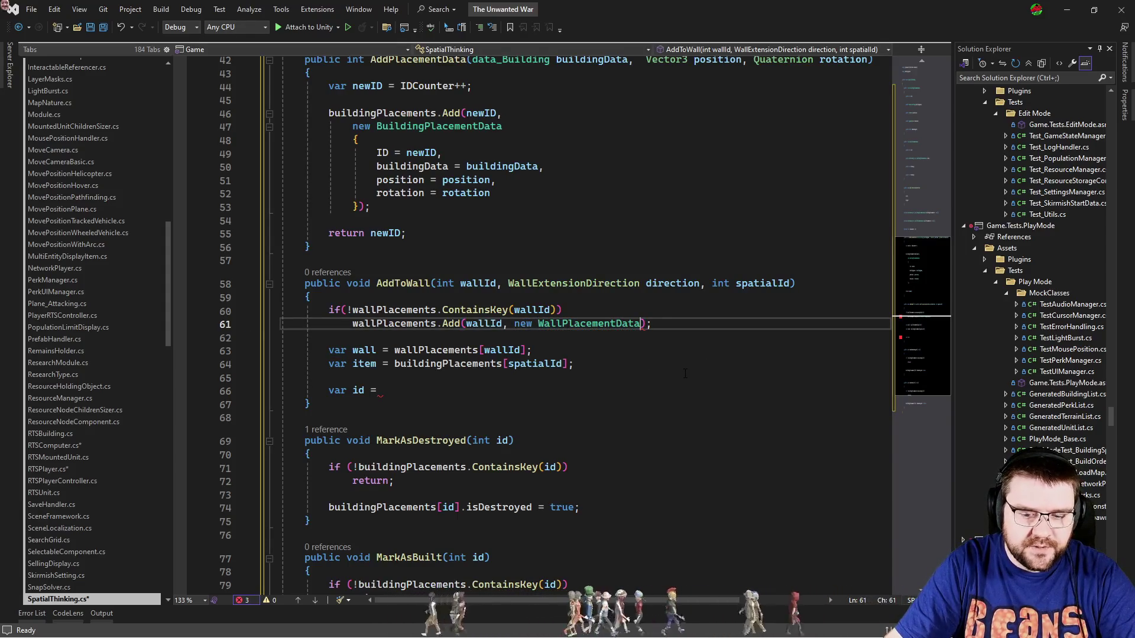
type("{ ")
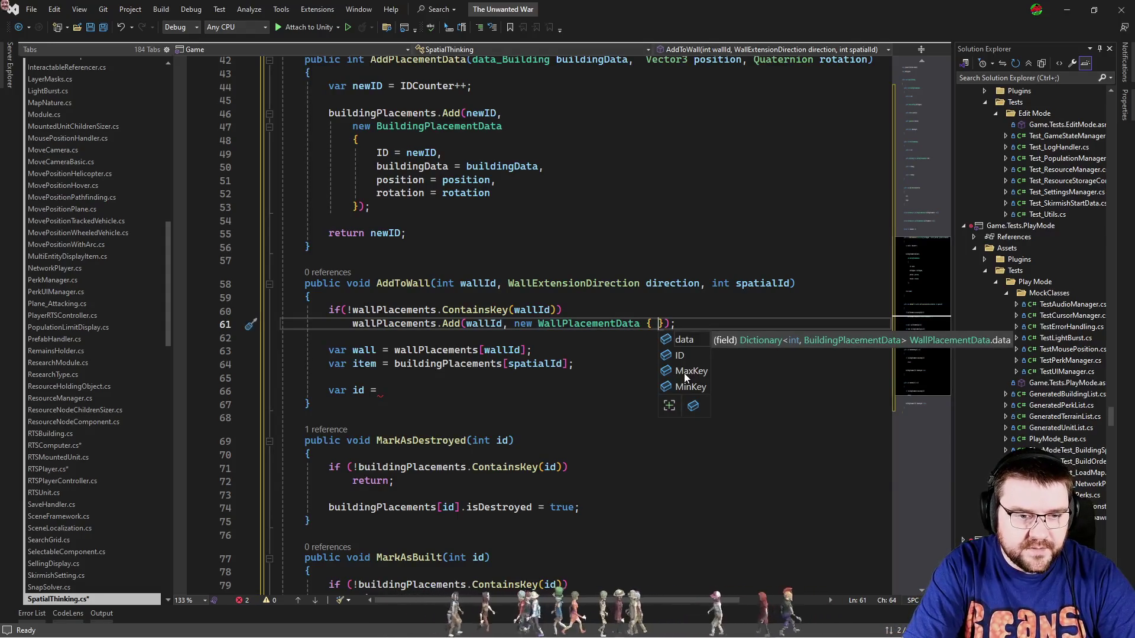
type("ID = wall")
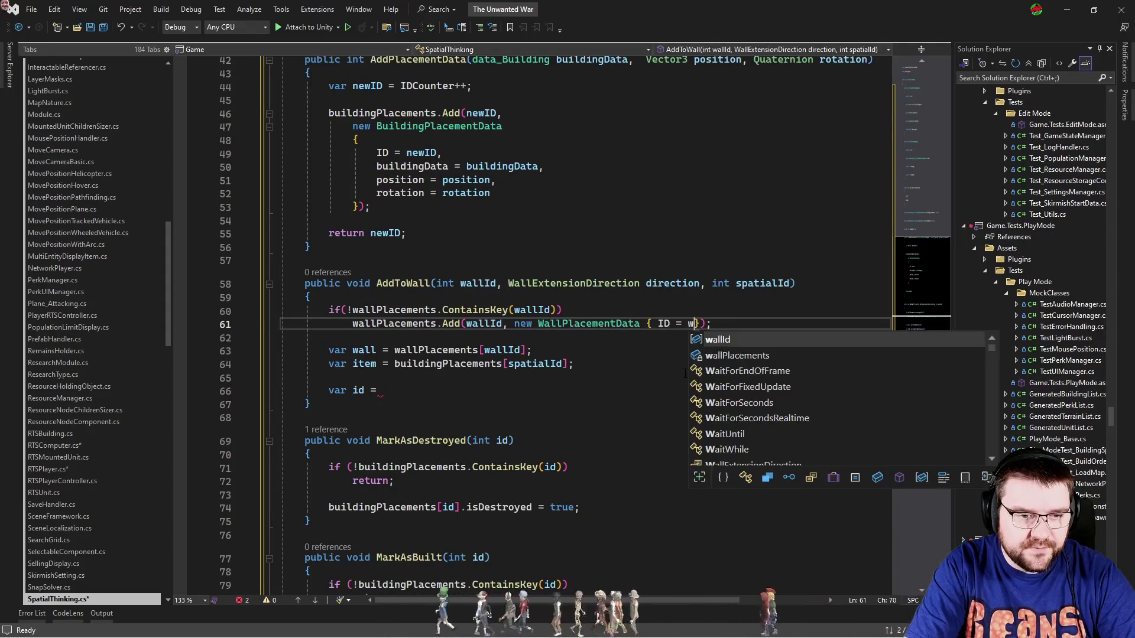
key("Tab")
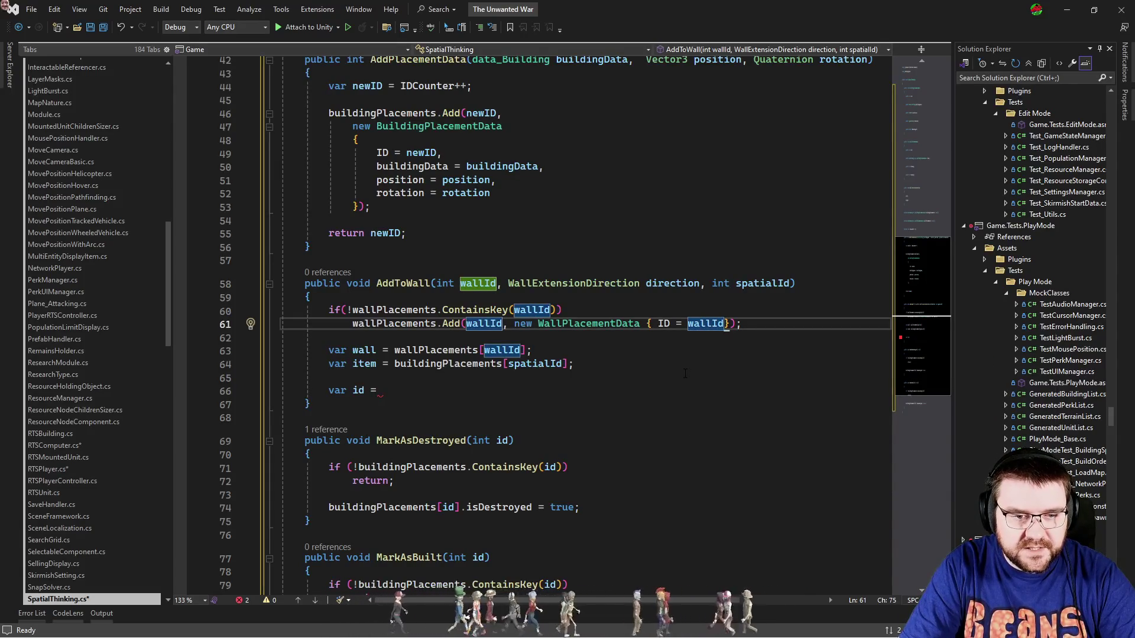
key("Down")
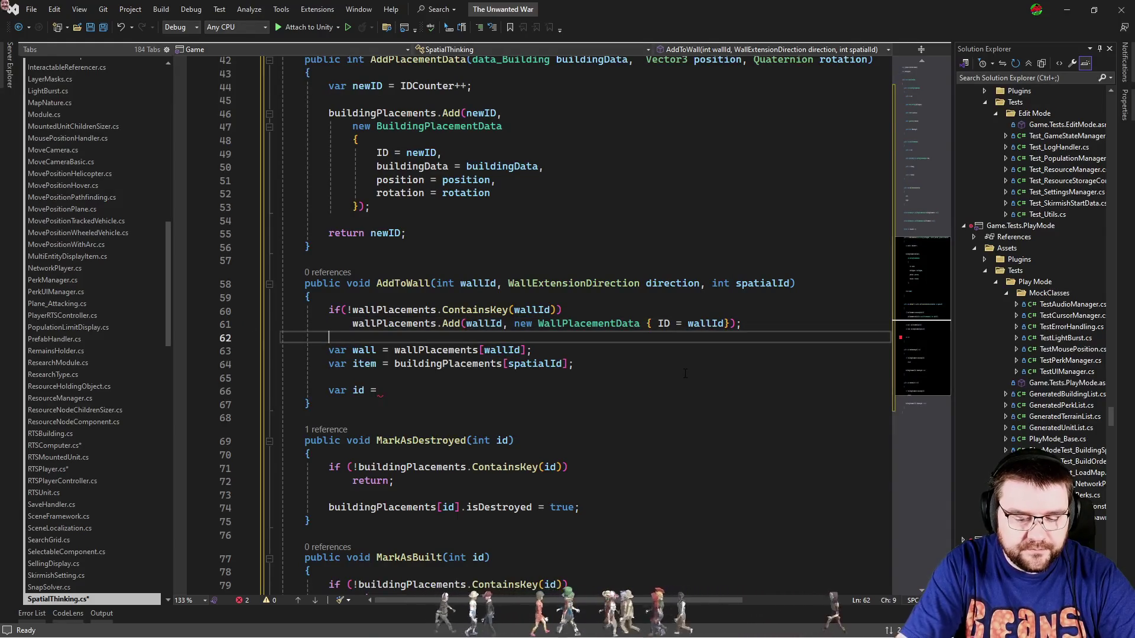
Reformat the document with Ctrl+K, Ctrl+D and initialise MinKey to -1 and MaxKey to 0.
key("ctrl+k")
key("ctrl+d")
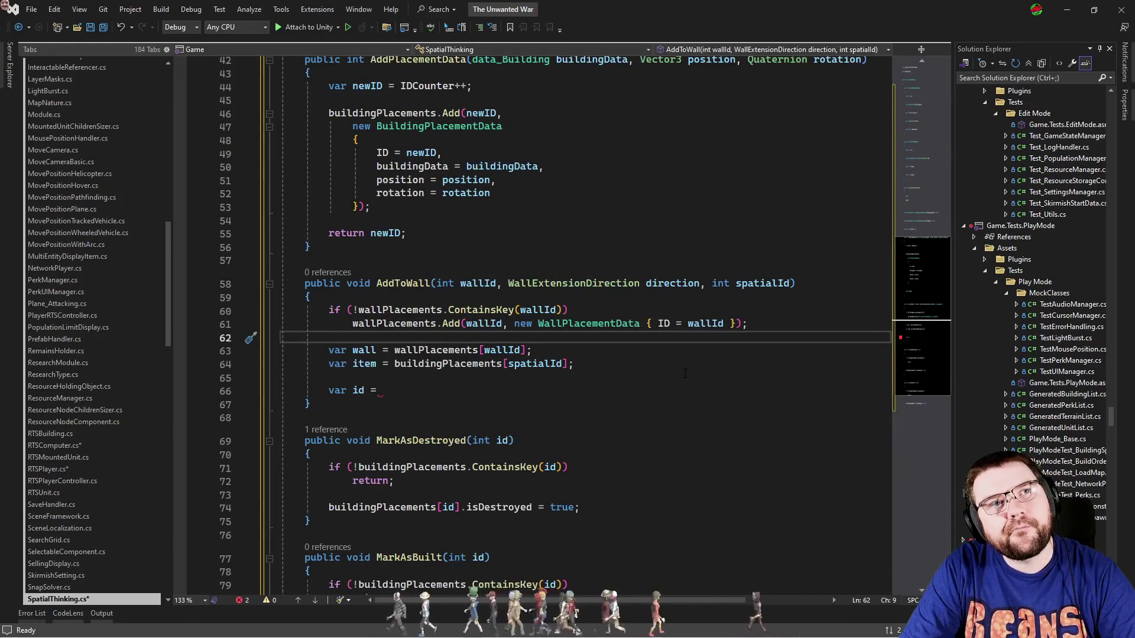
scroll(685, 374, "up", 10)
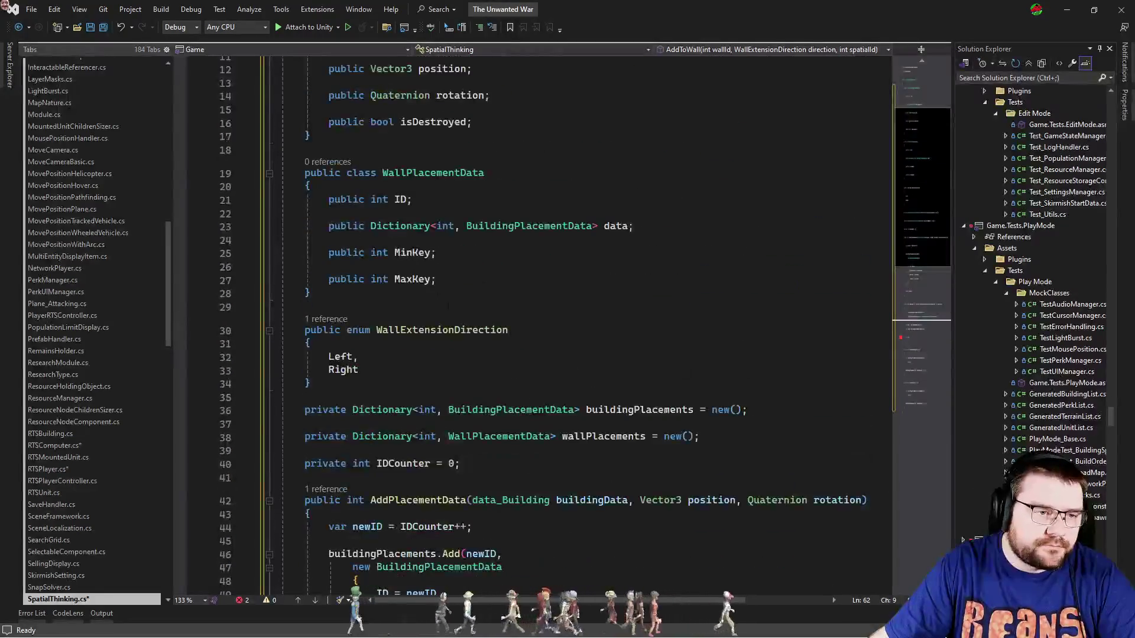
left_click(591, 253)
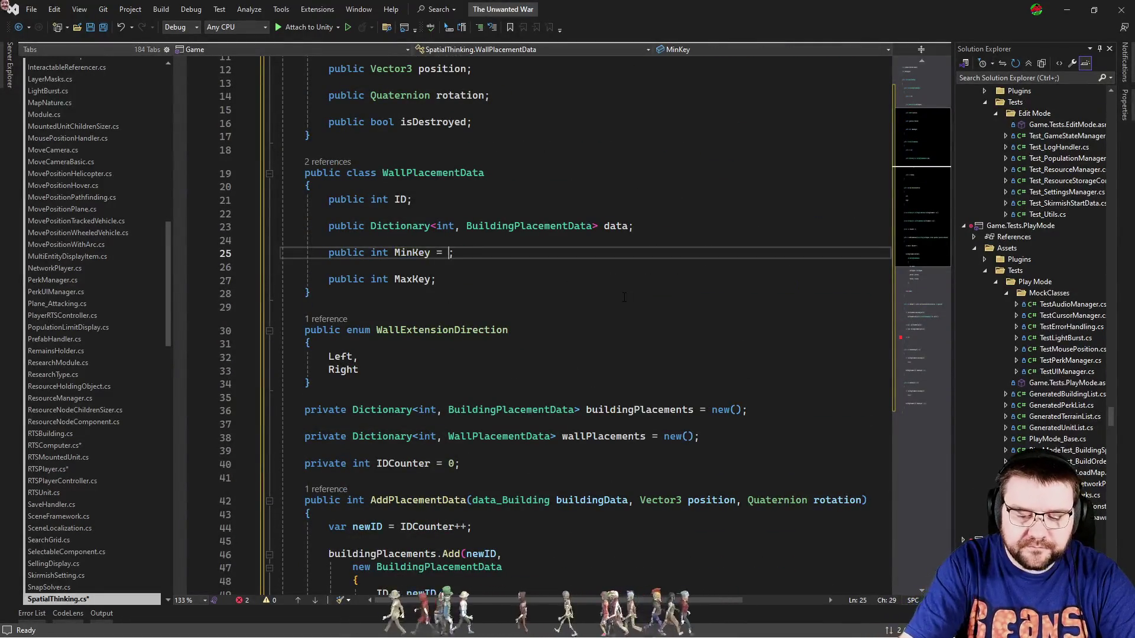
key("Down")
key("Down")
key("Left")
type("= 0")
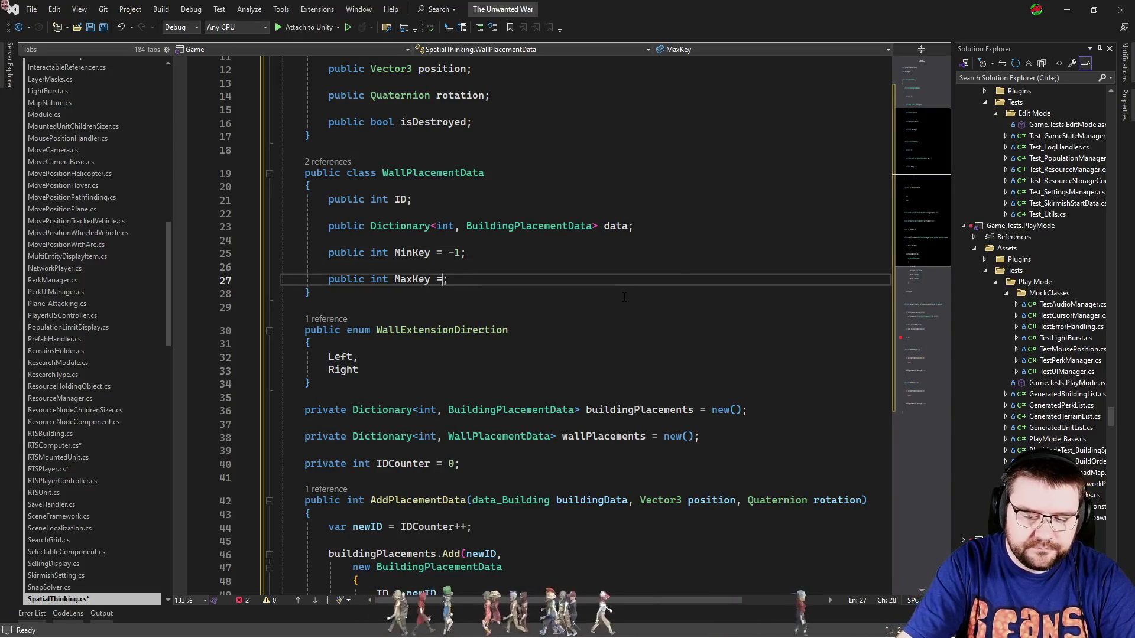
key("Up")
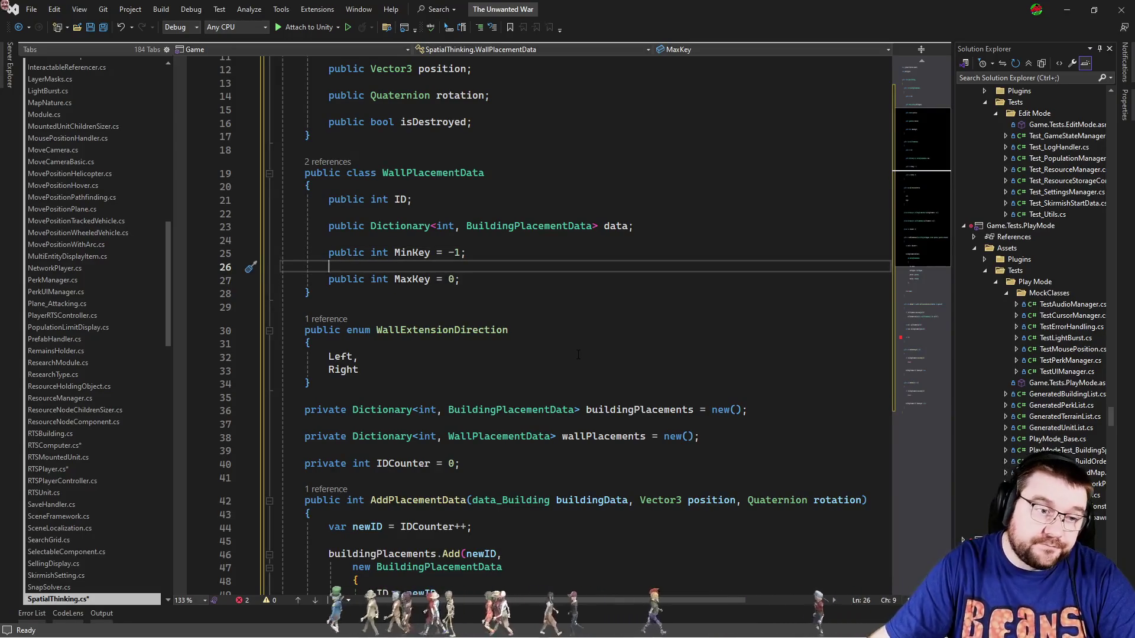
scroll(624, 297, "down", 2)
scroll(540, 389, "down", 6)
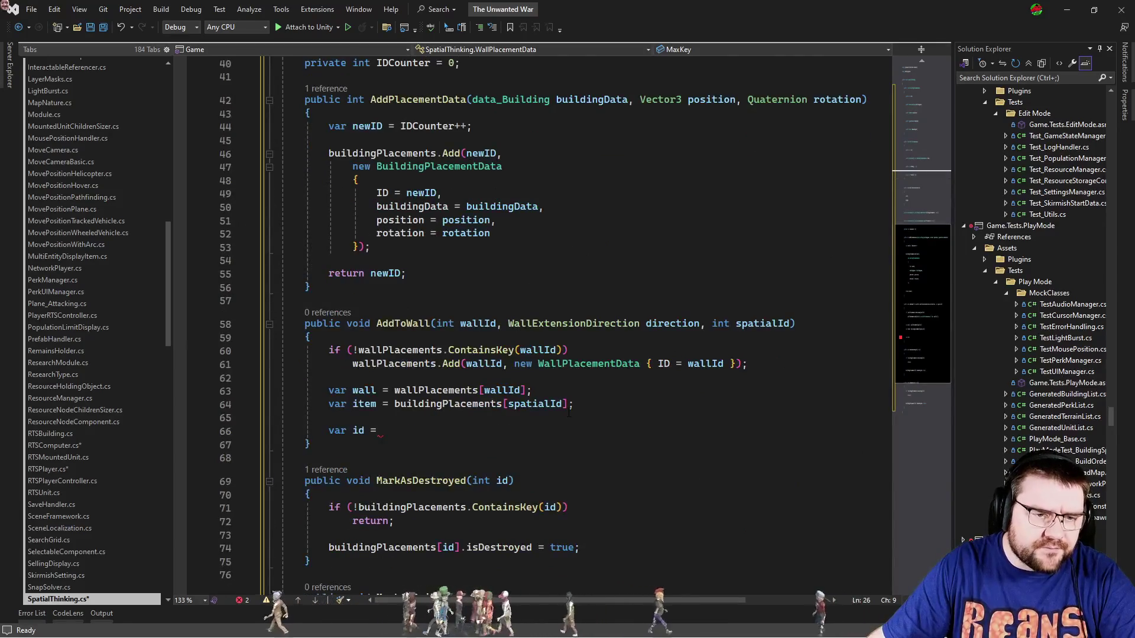
left_click(547, 351)
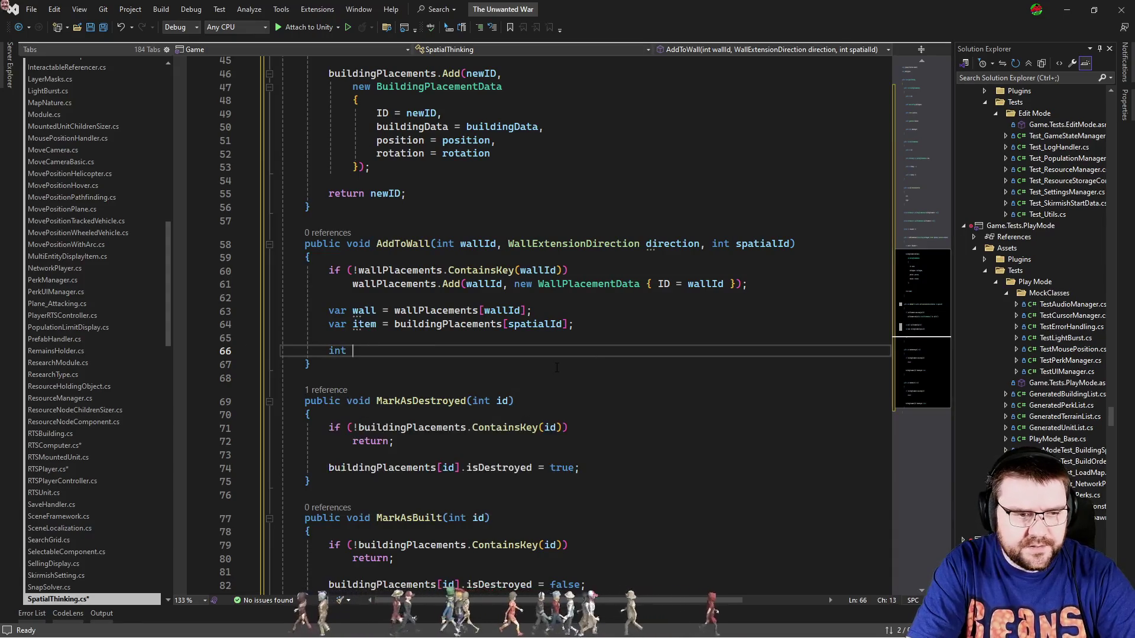
Declare 'int key;' and add a Left branch that decrements wall.MinKey and assigns it to key.
type("key;")
key("Return")
key("Return")
type("if(direction == WallExtensionDirection.Left)")
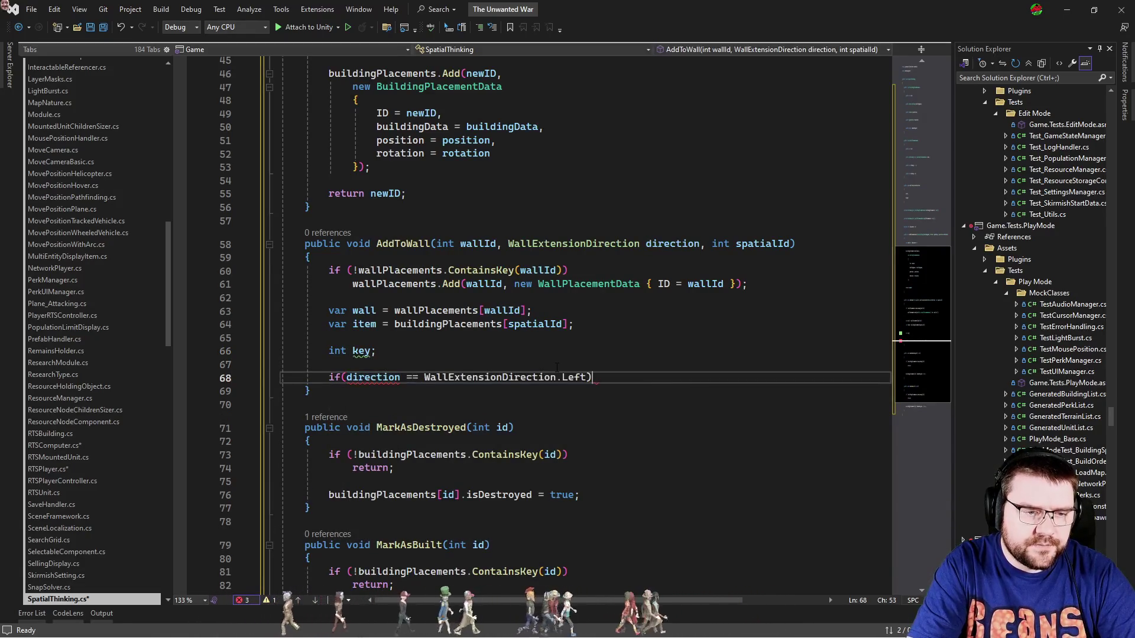
key("Return")
type("{")
key("Return")
type("key =")
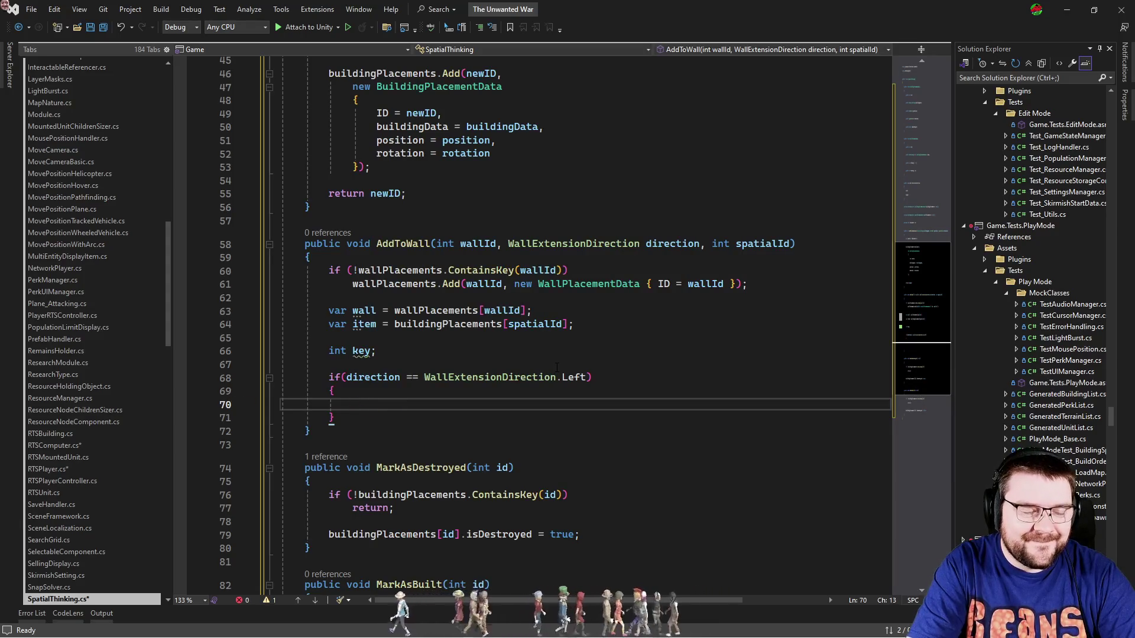
type("all.min")
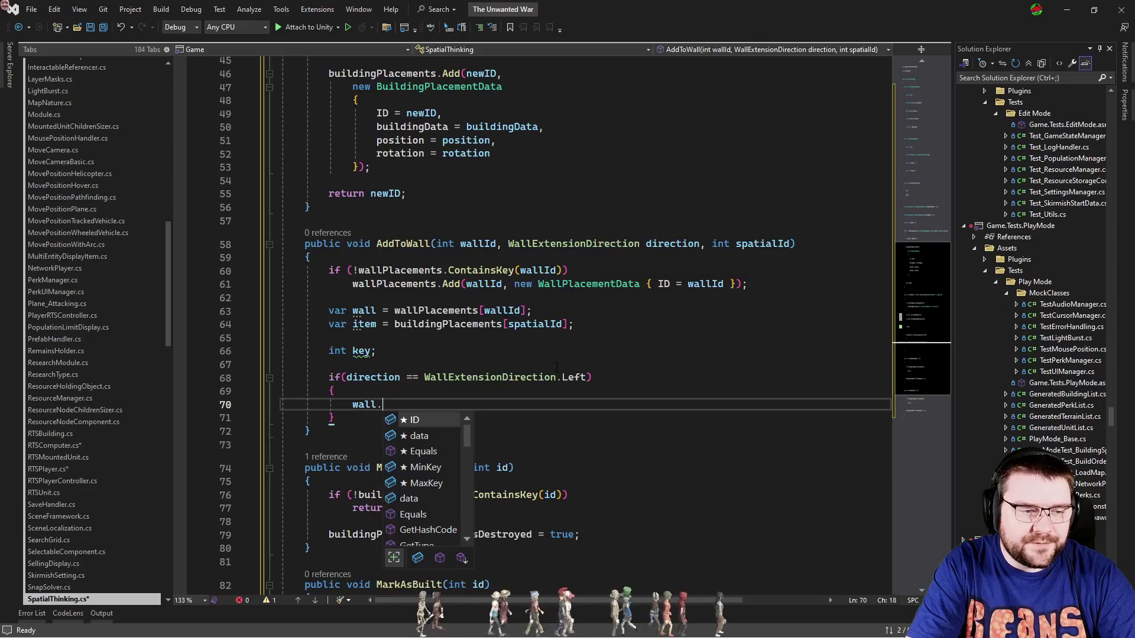
key("Tab")
key("BackSpace")
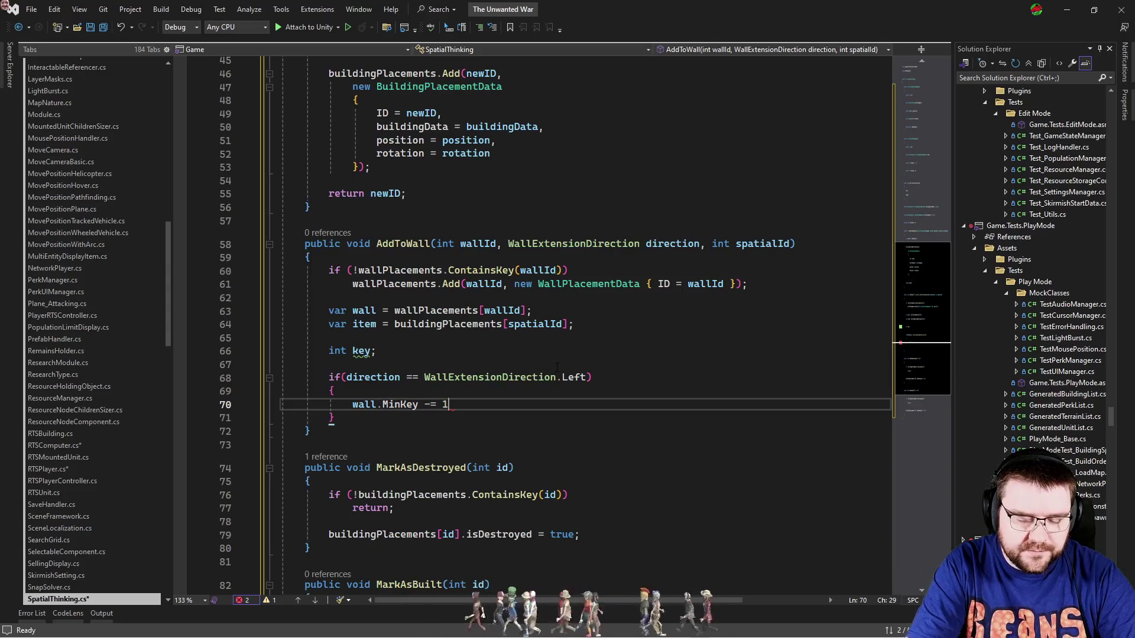
key("Return")
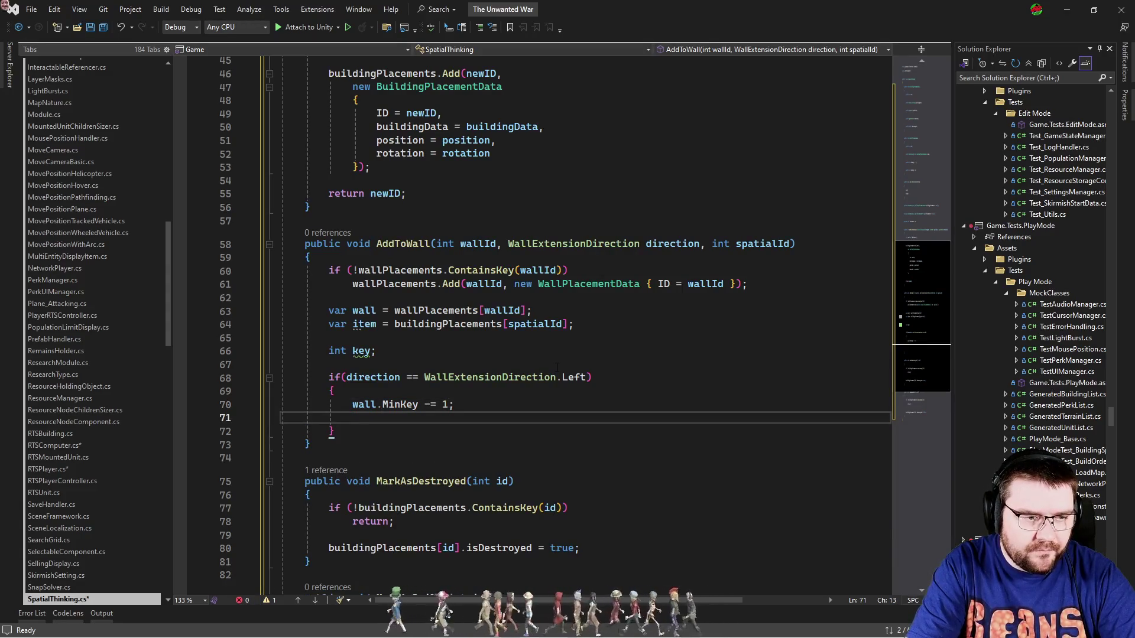
type("key = wall")
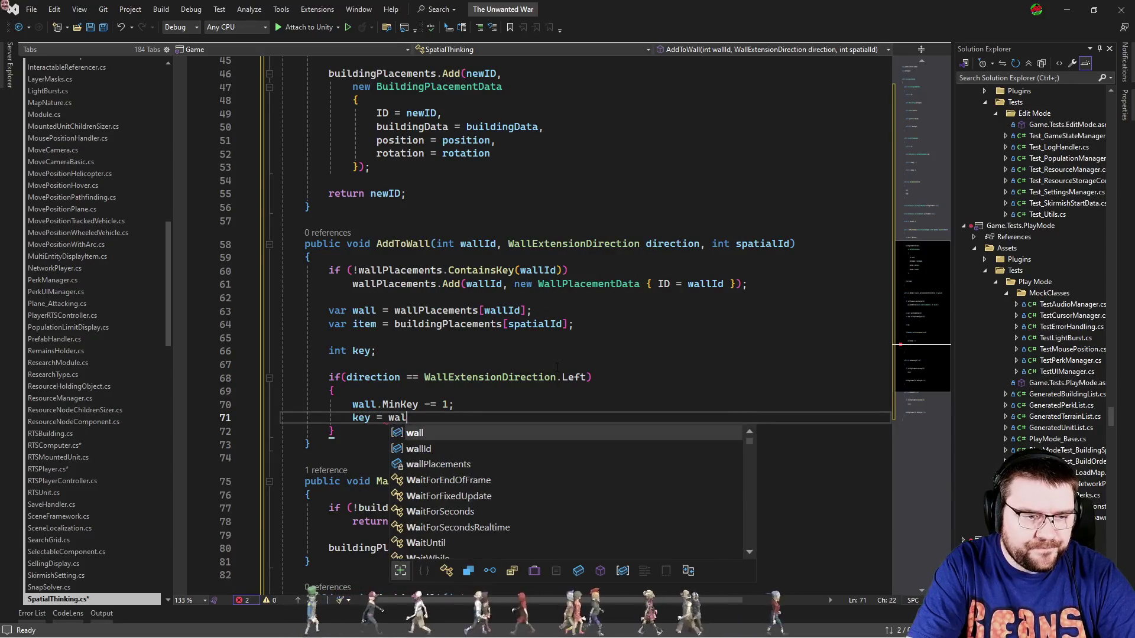
type(".MinKey;")
key("Down")
Add an else if branch for Right direction that increments wall.MaxKey.
key("Return")
type("else if(")
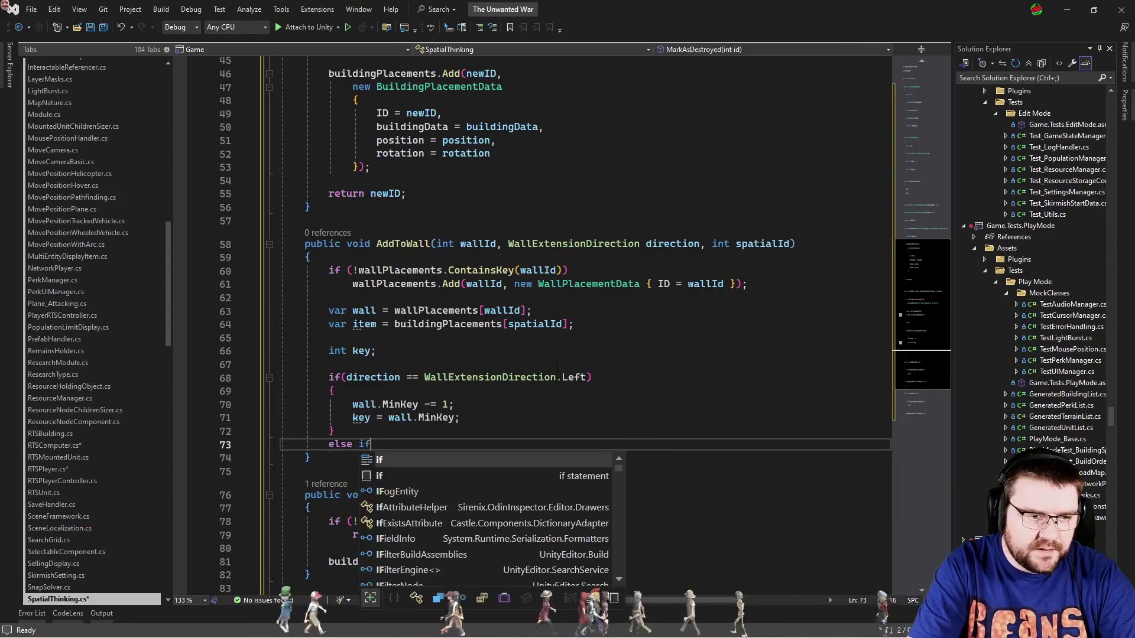
key("Tab")
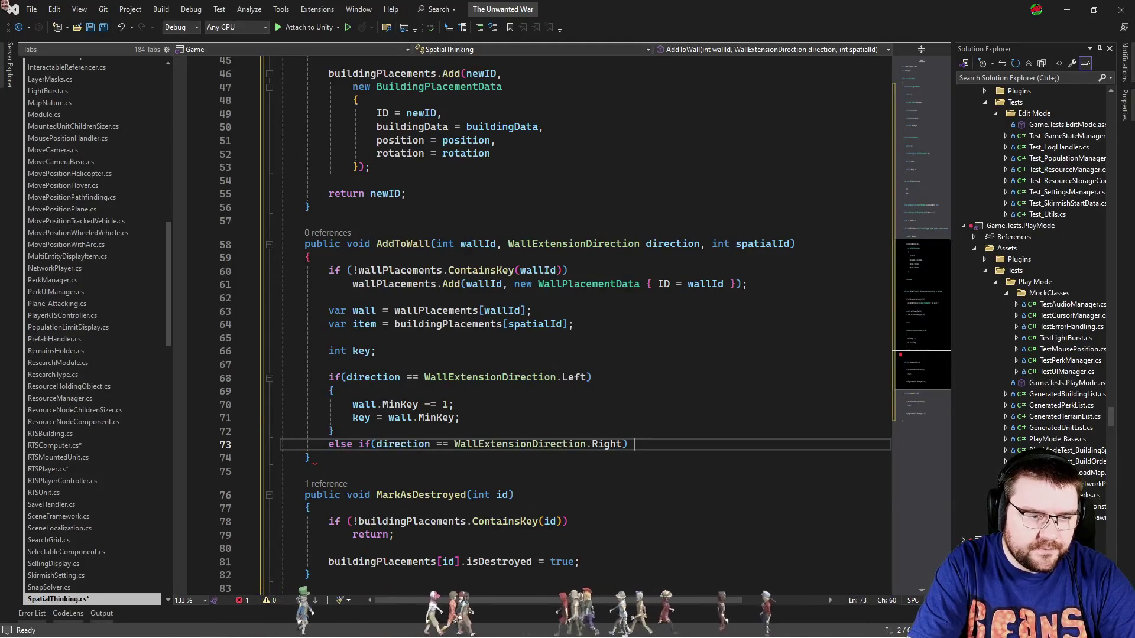
key("Return")
type("{")
key("Return")
type("w")
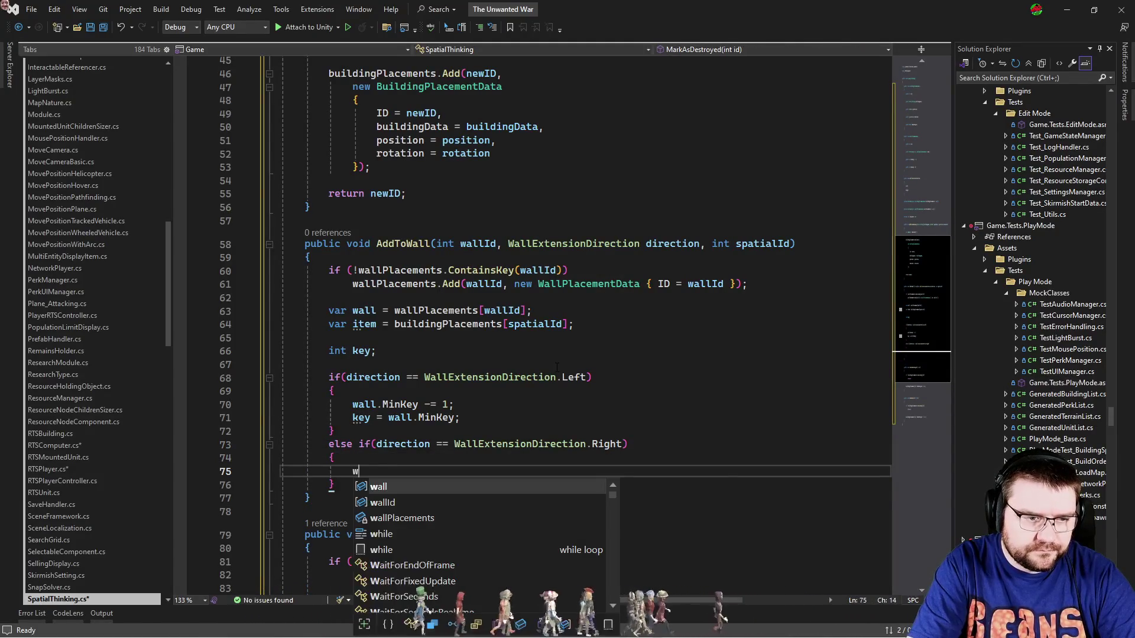
type("all.Ma")
key("Tab")
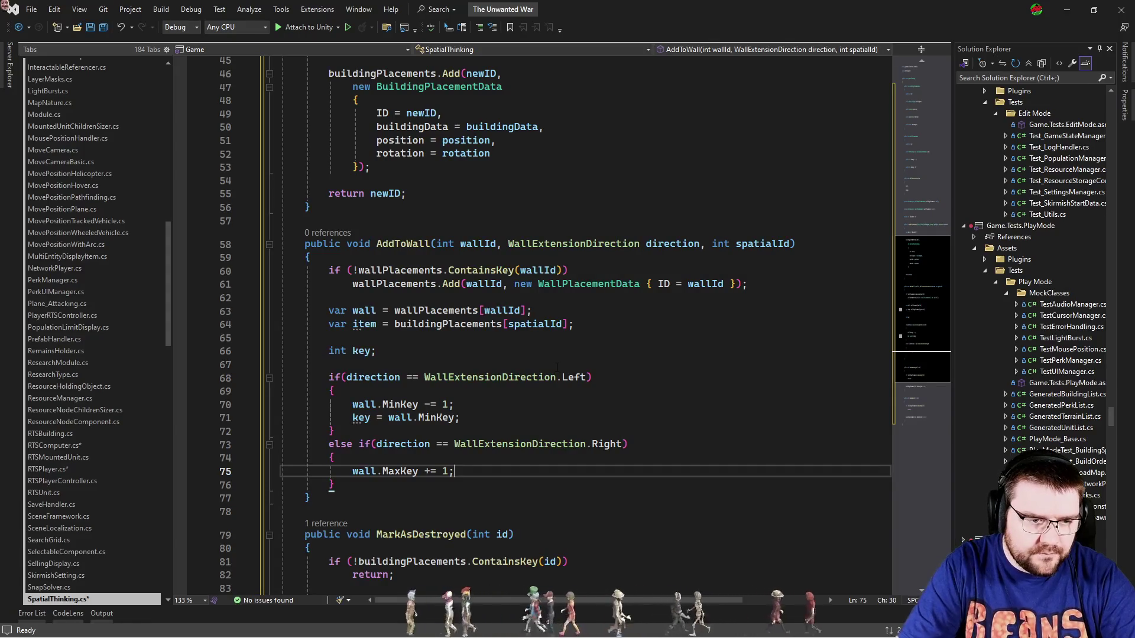
key("shift+Right")
type("++")
key("Up")
key("Up")
key("Up")
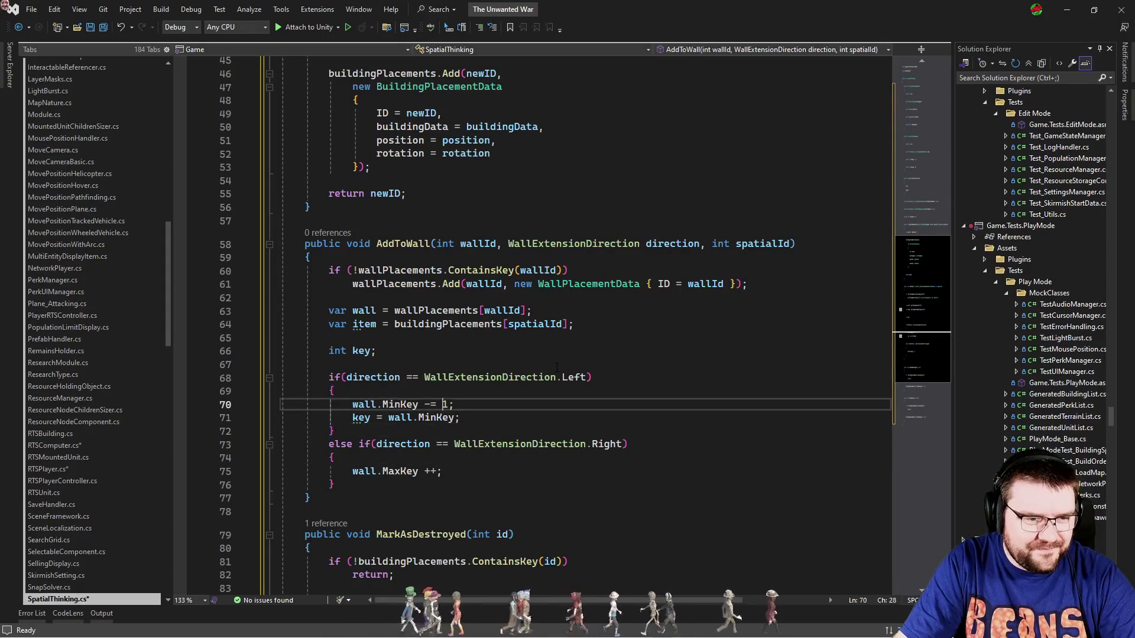
key("Down")
key("Down")
key("Down")
key("Return")
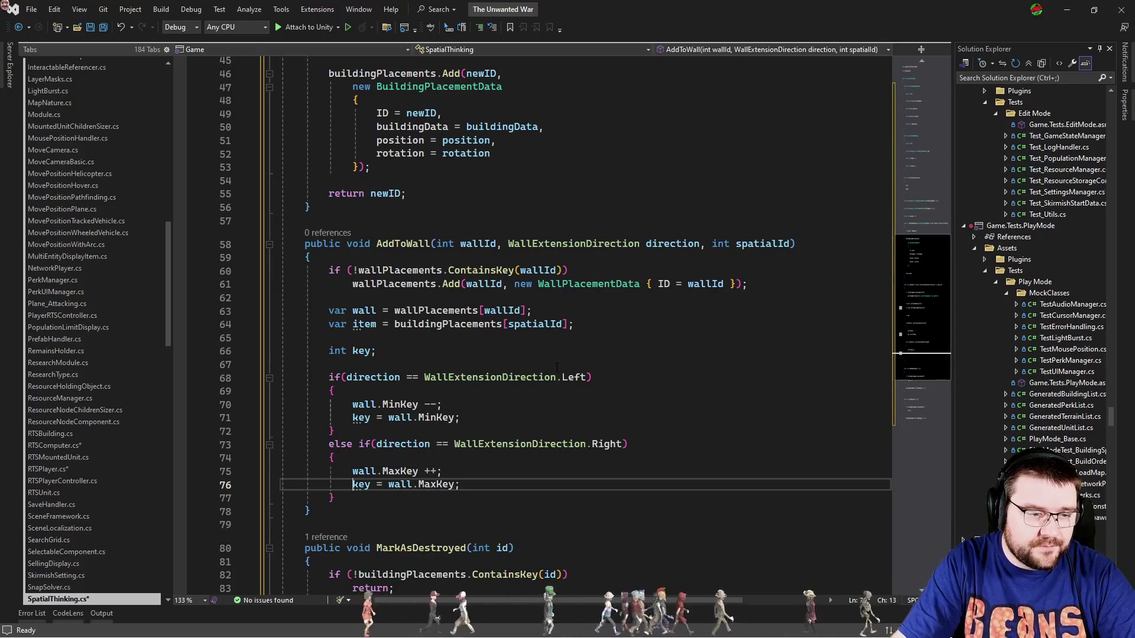
Check the quick-fix suggestions for the key variable in the Right branch.
key("ctrl+period")
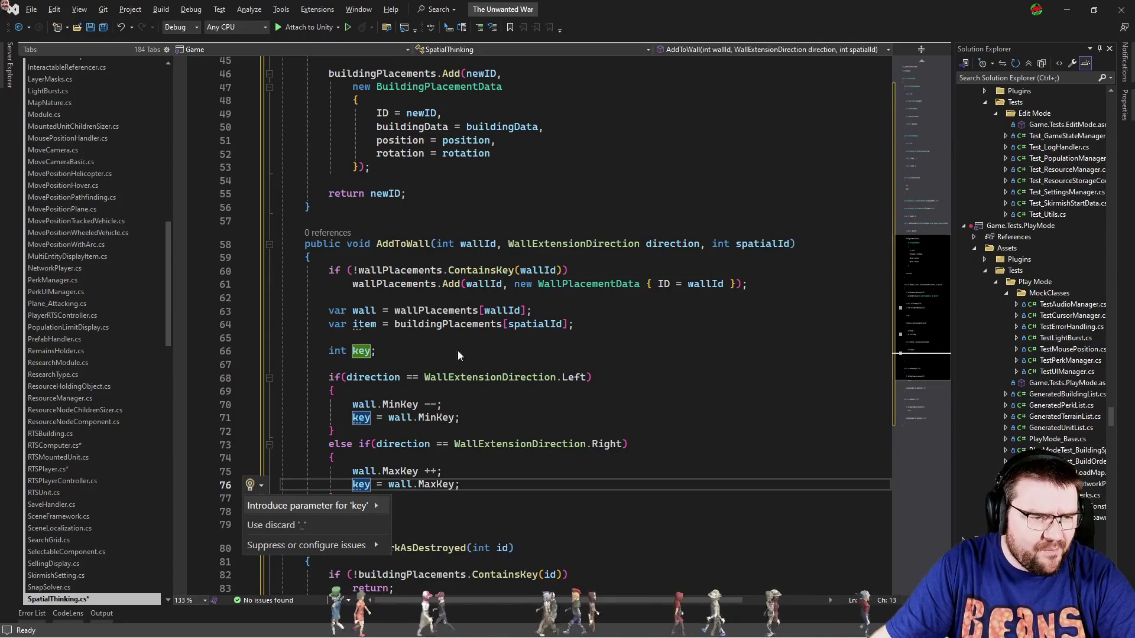
left_click_drag(280, 431, 467, 417)
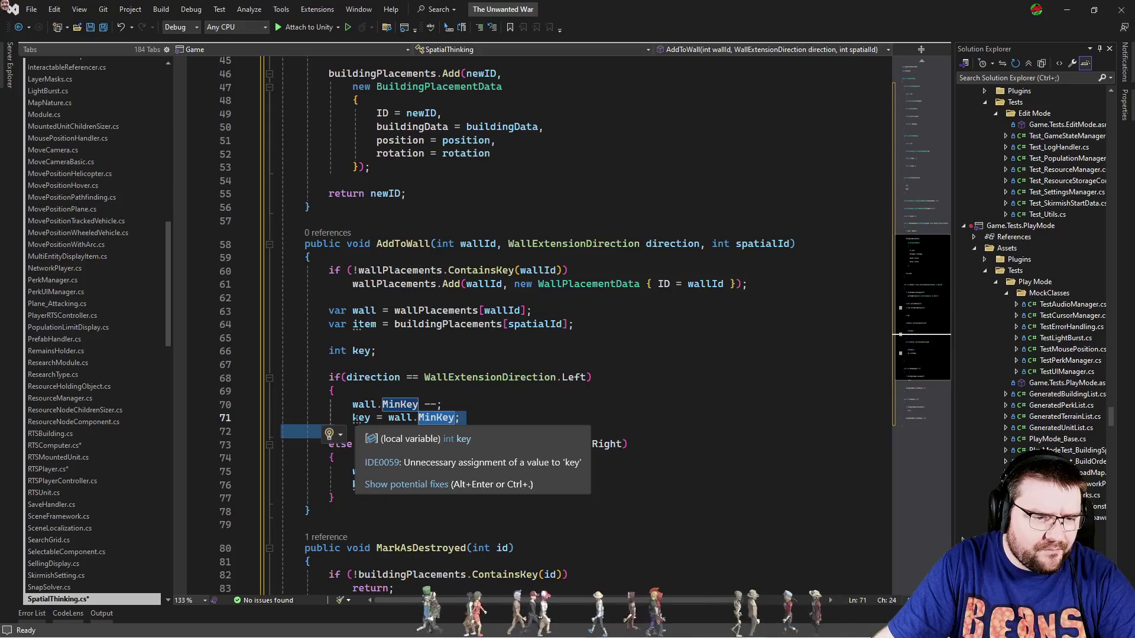
key("End")
scroll(414, 414, "down", 3)
left_click(492, 377)
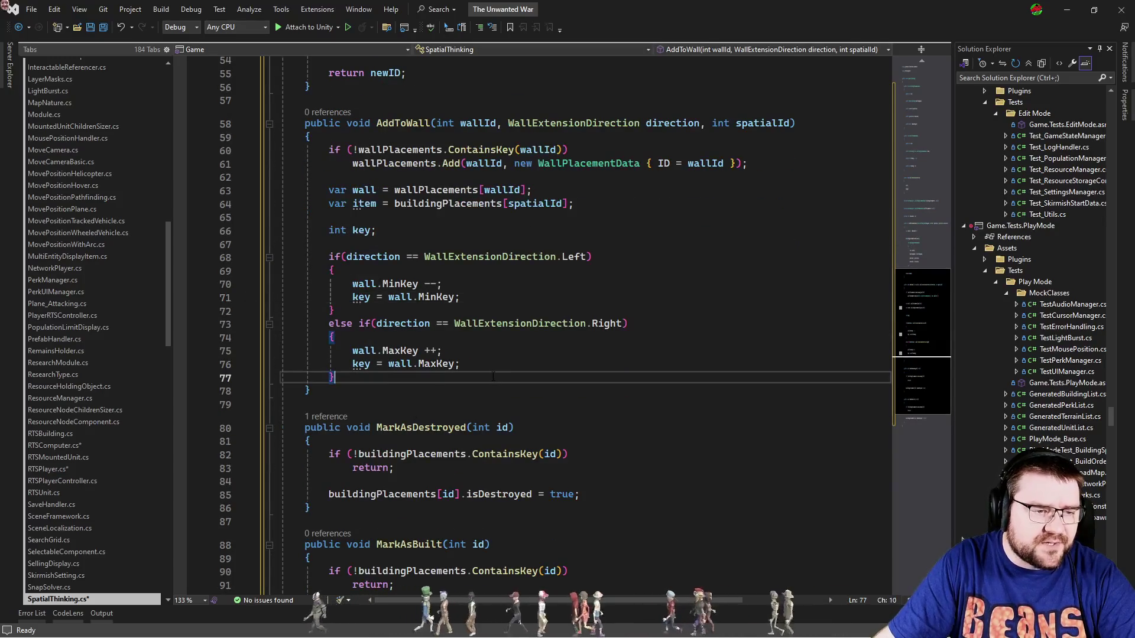
Add a wall.data[key] line below the direction branches.
key("Return")
key("Return")
type("wal")
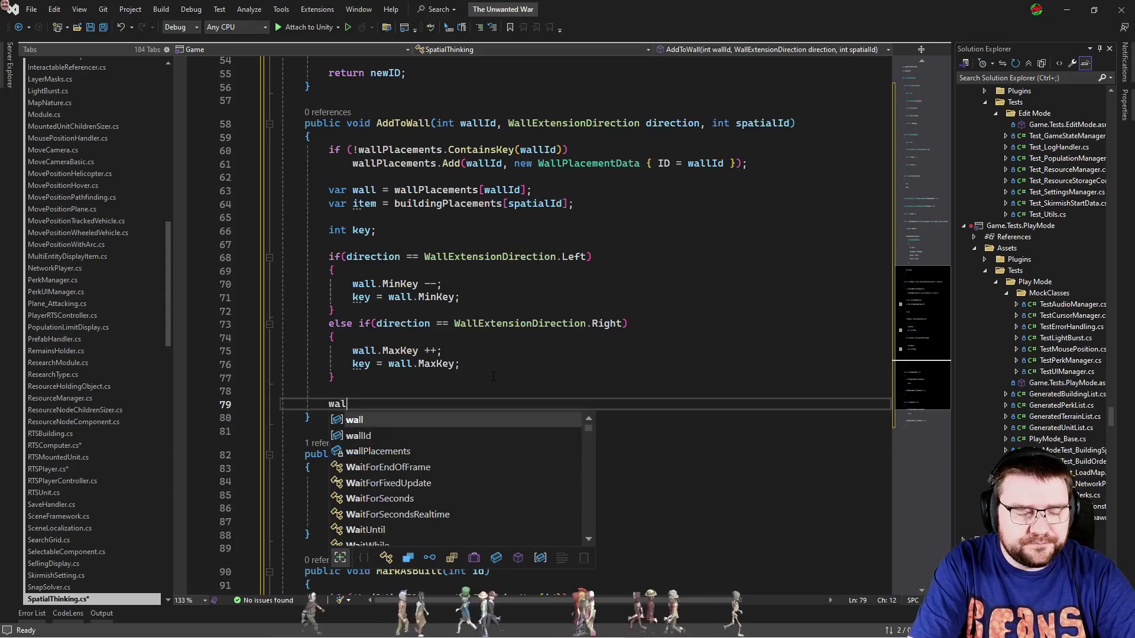
type("l.da")
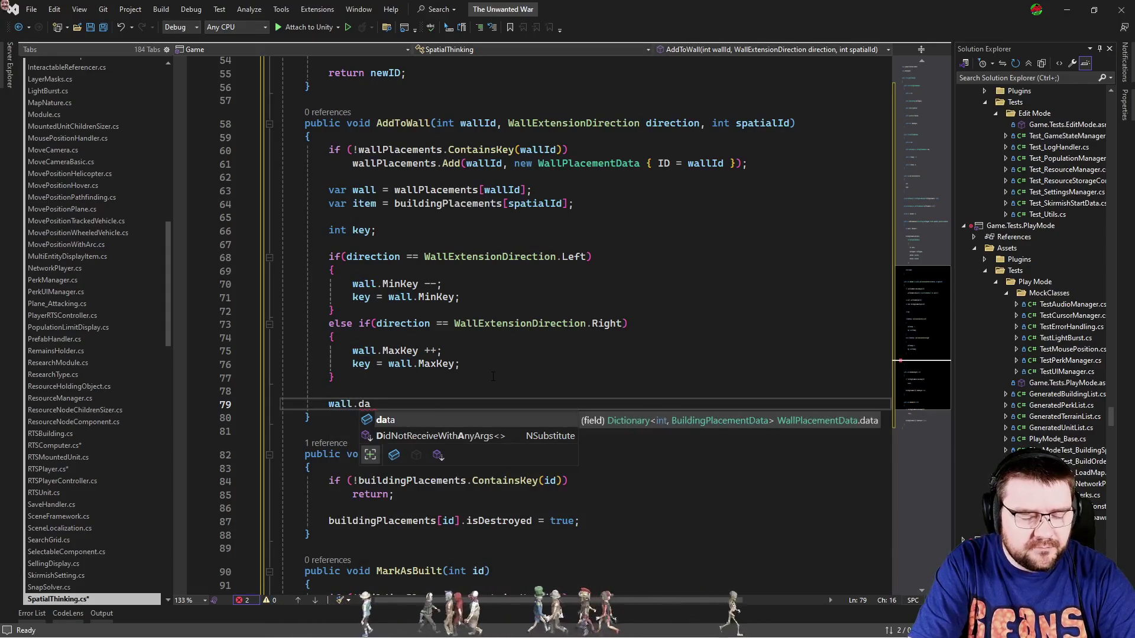
type("ta[key] =")
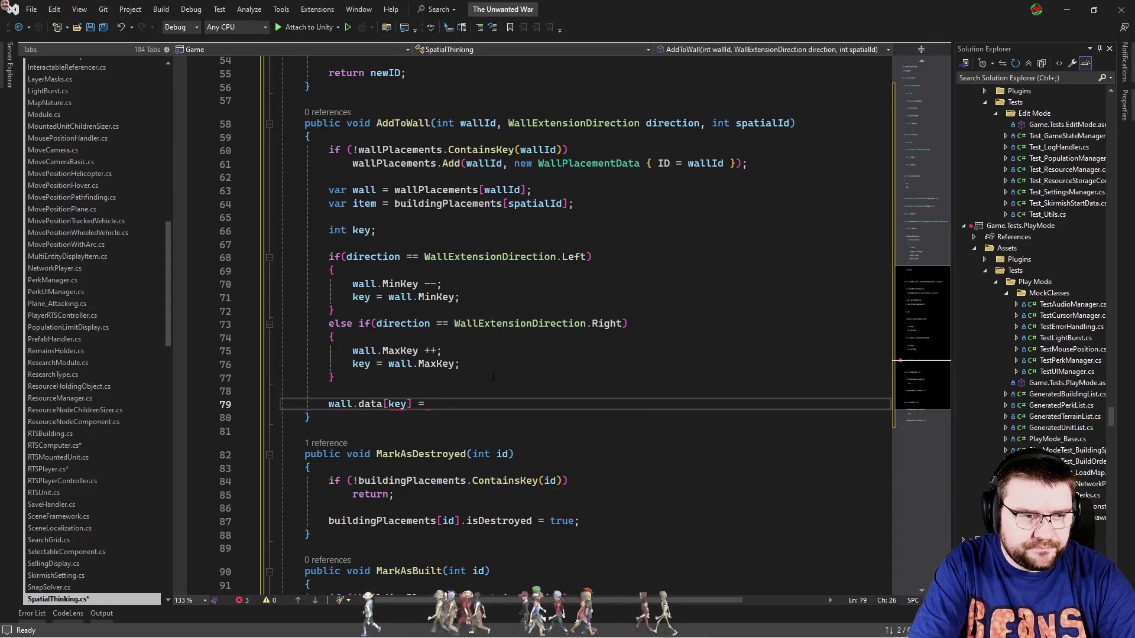
key("Up")
key("Up")
key("Up")
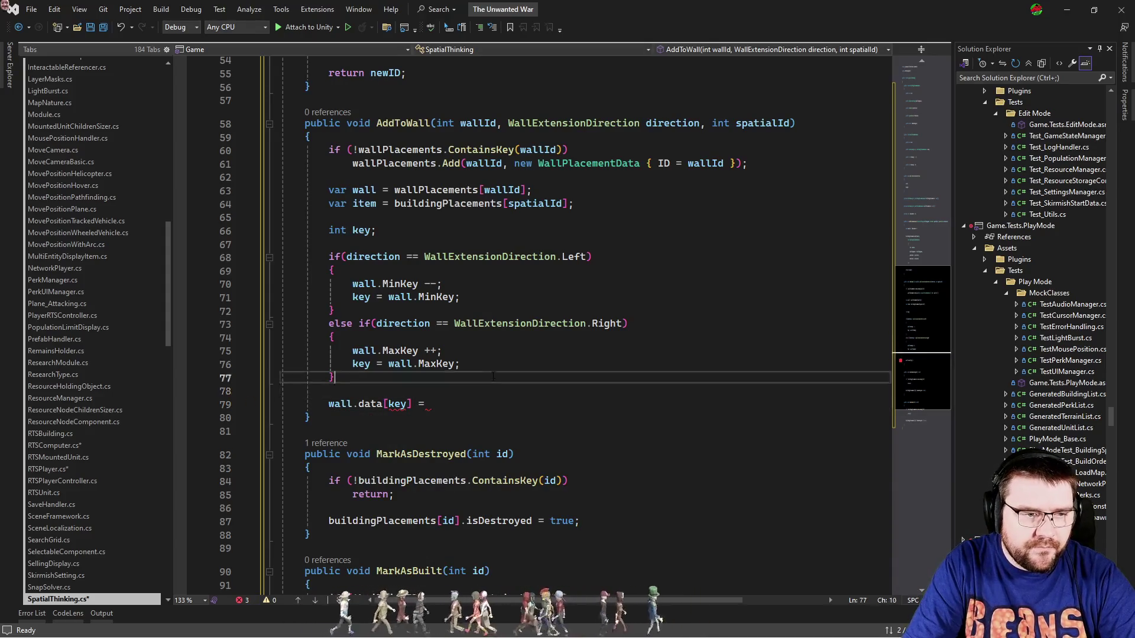
key("Down")
key("Down")
key("Down")
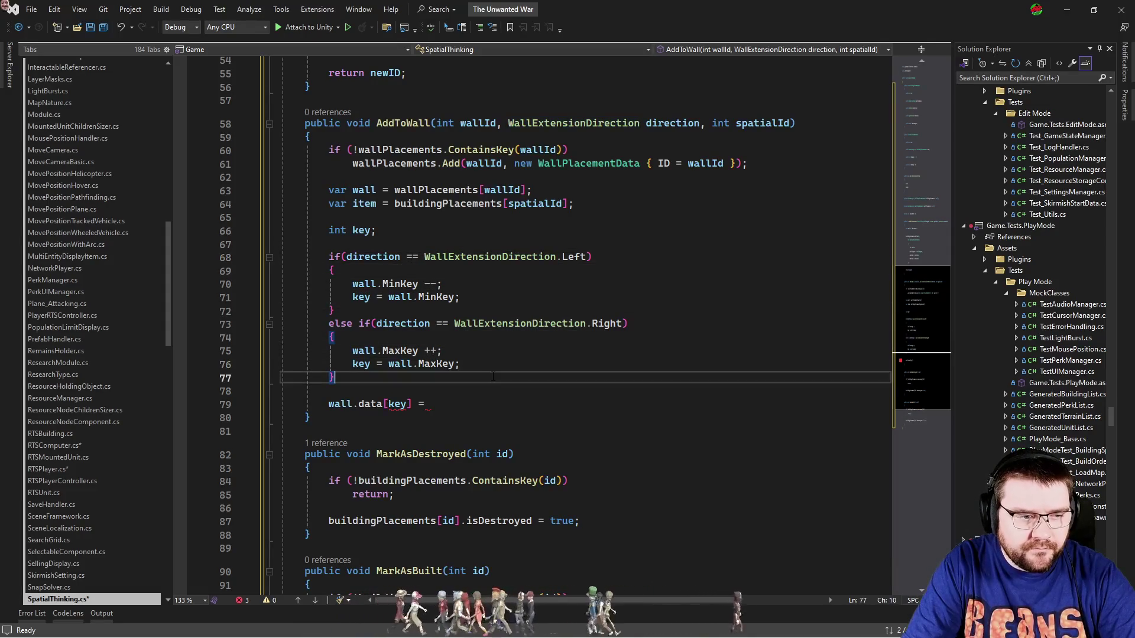
key("Return")
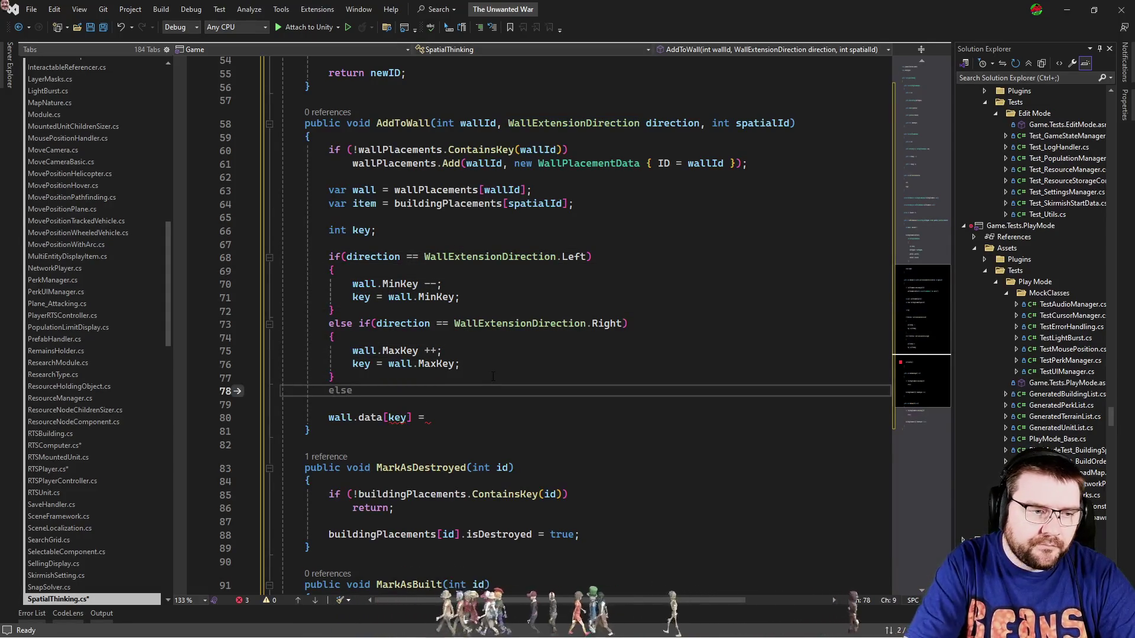
key("Delete")
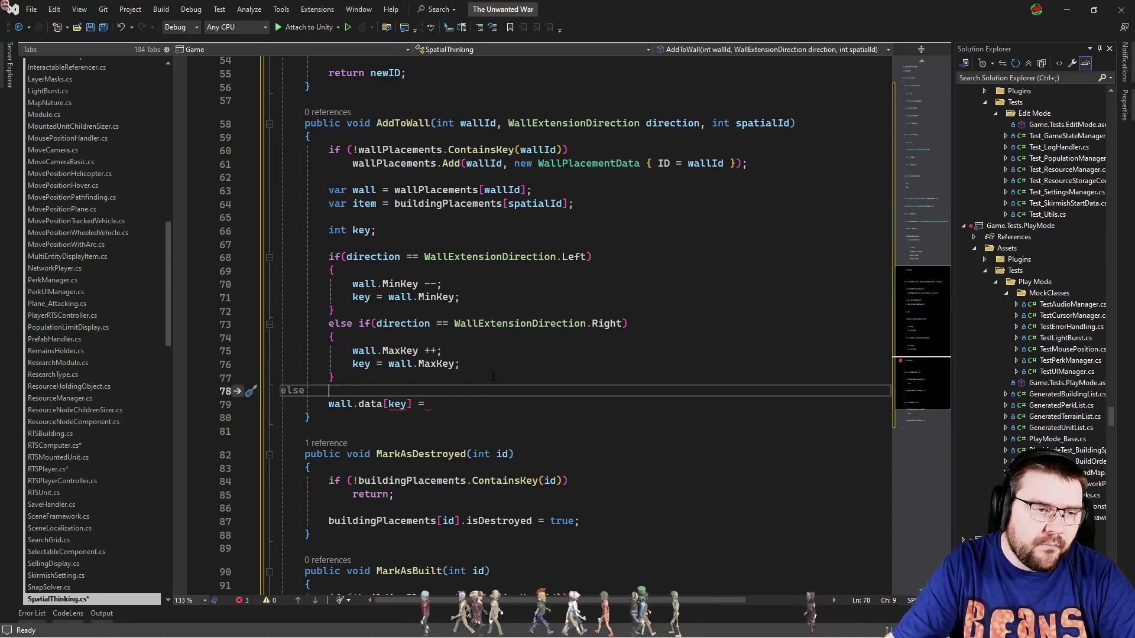
Reduce the Right branch to a plain else and complete 'wall.data[key] = item;'.
key("Up")
key("Up")
key("Up")
key("ctrl+Right")
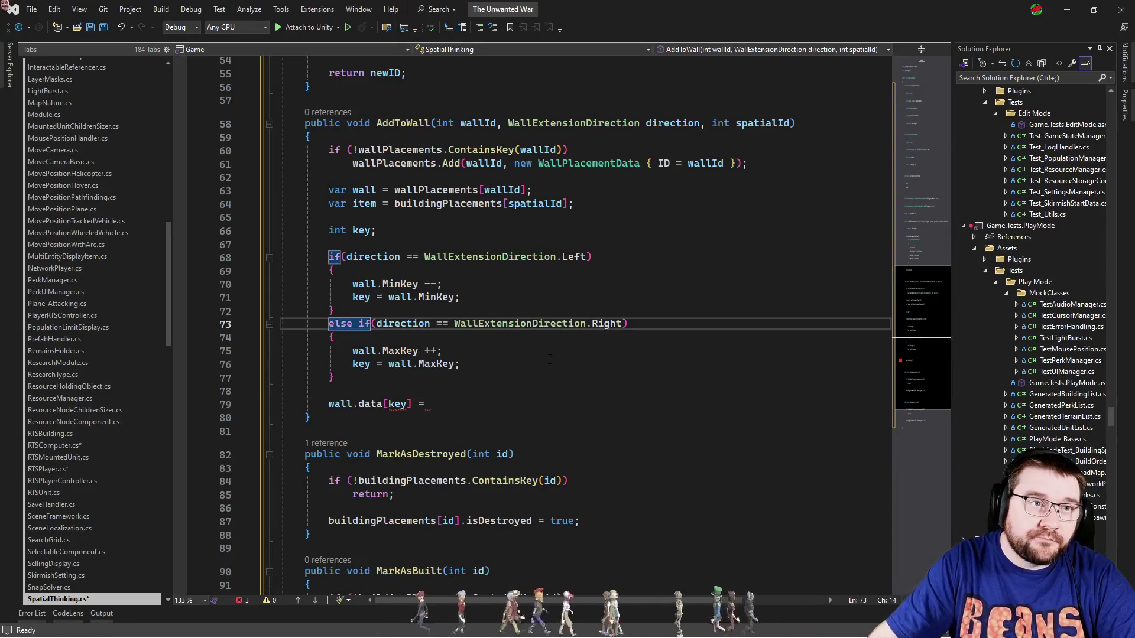
key("shift+End")
key("Delete")
key("BackSpace")
key("Down")
key("Down")
key("Down")
key("End")
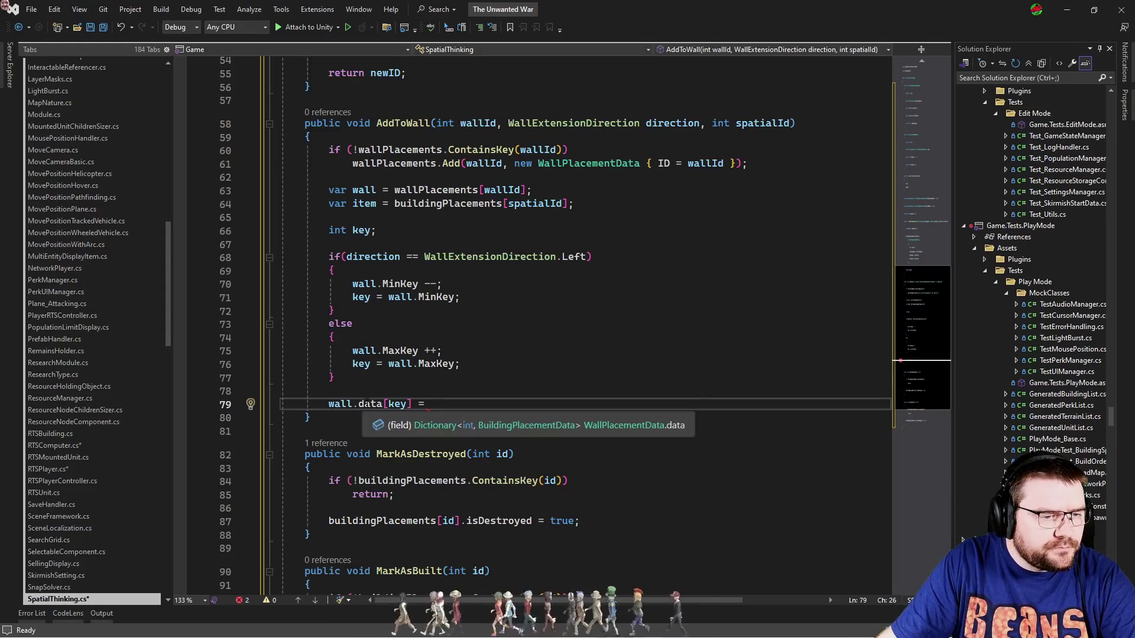
type("tem;")
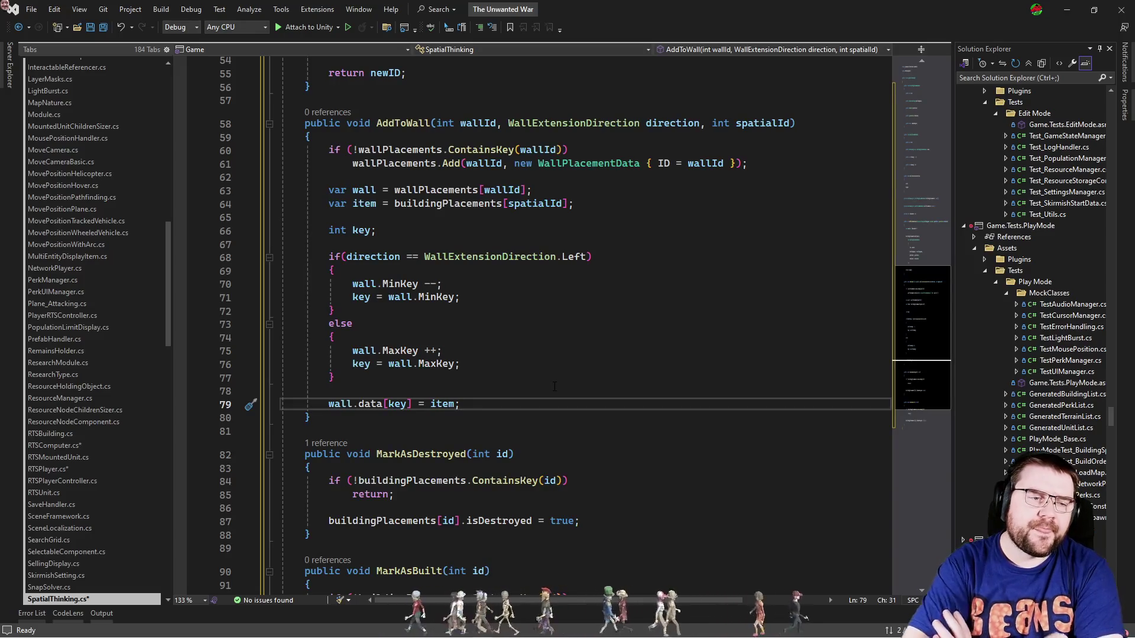
Start a new public method below AddToWall.
key("Down")
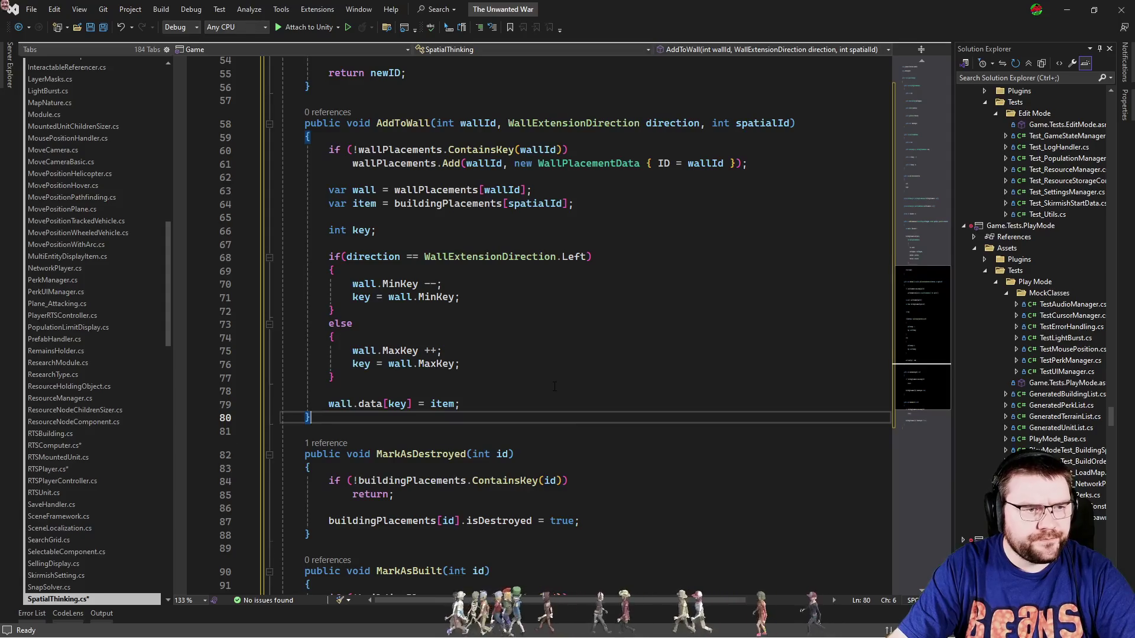
key("Return")
key("Return")
type("public")
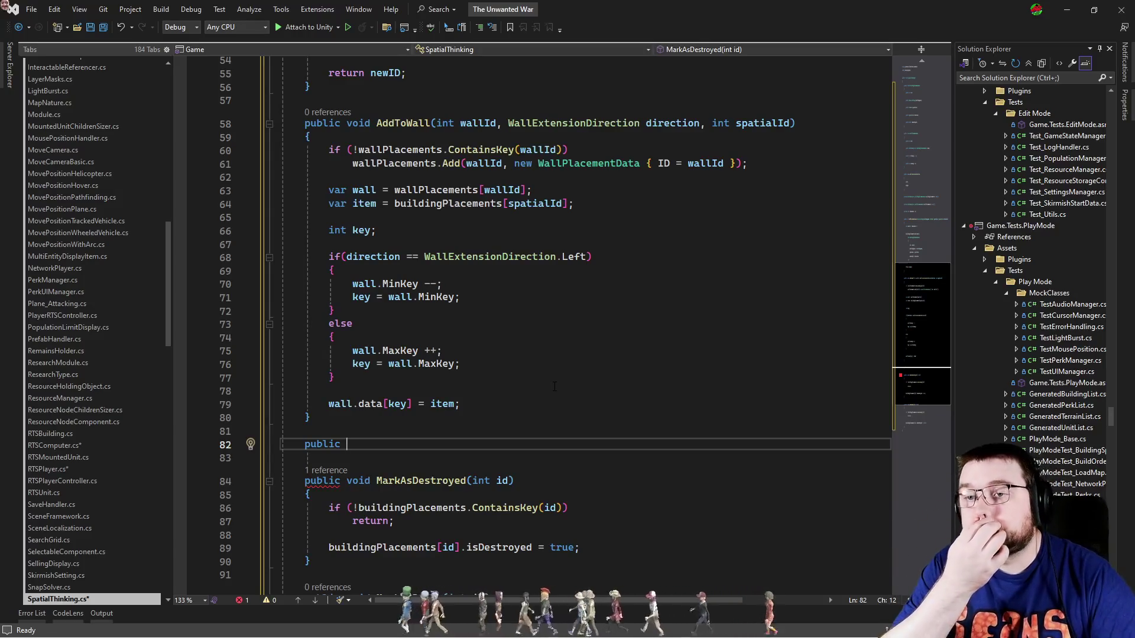
Write void DrawWall(int wallId) that returns when wallPlacements lacks the wallId key.
type("void d")
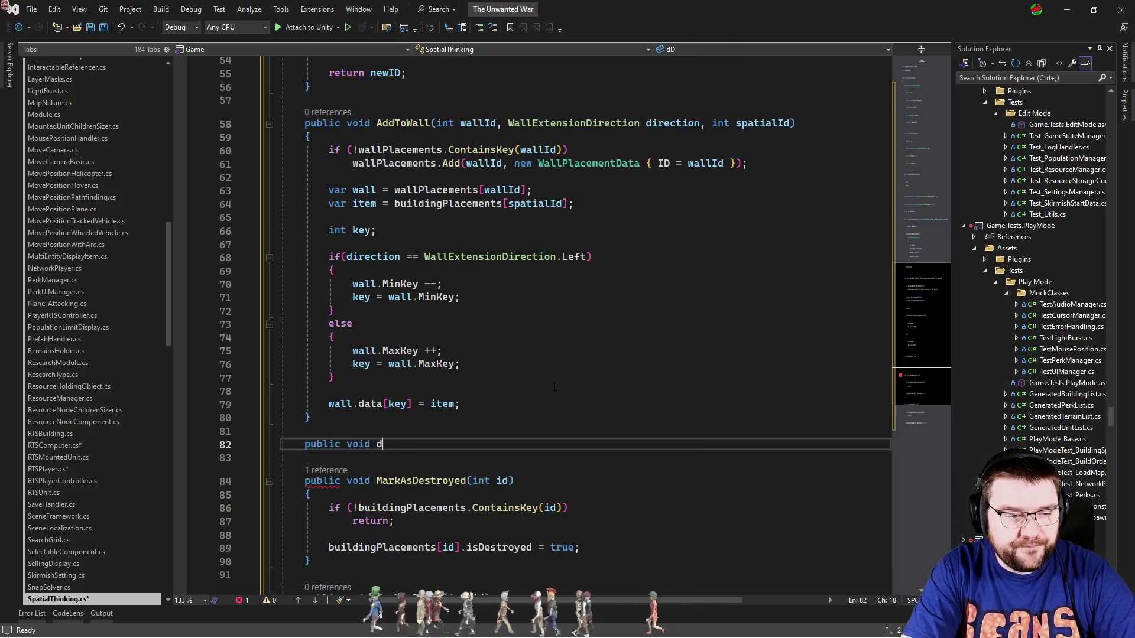
type("(int wallI")
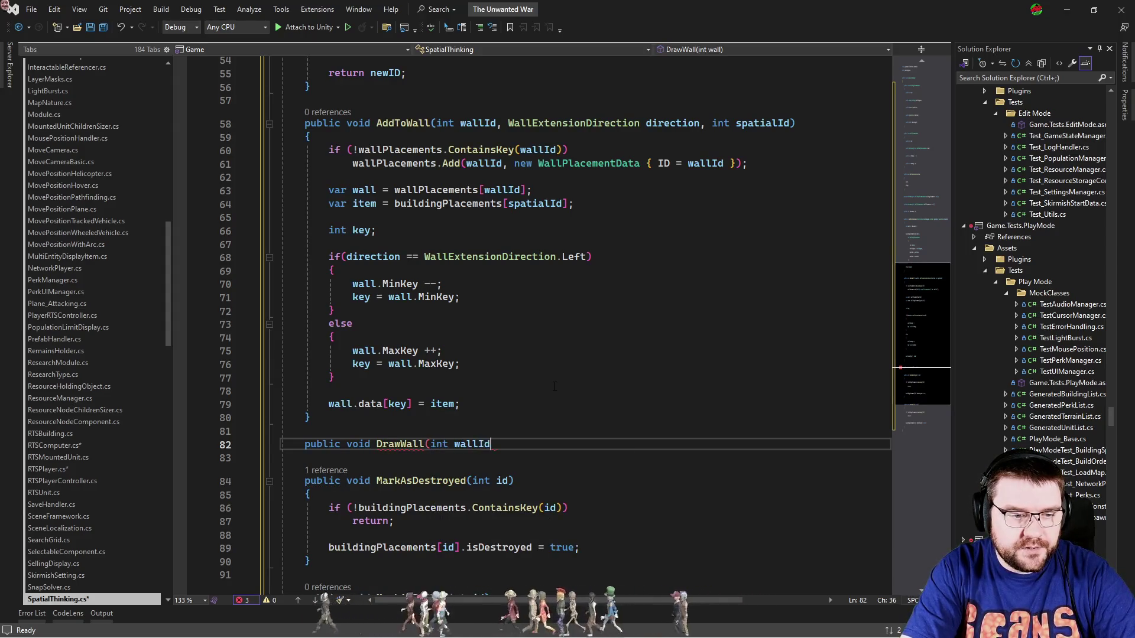
type(")")
key("Return")
key("Return")
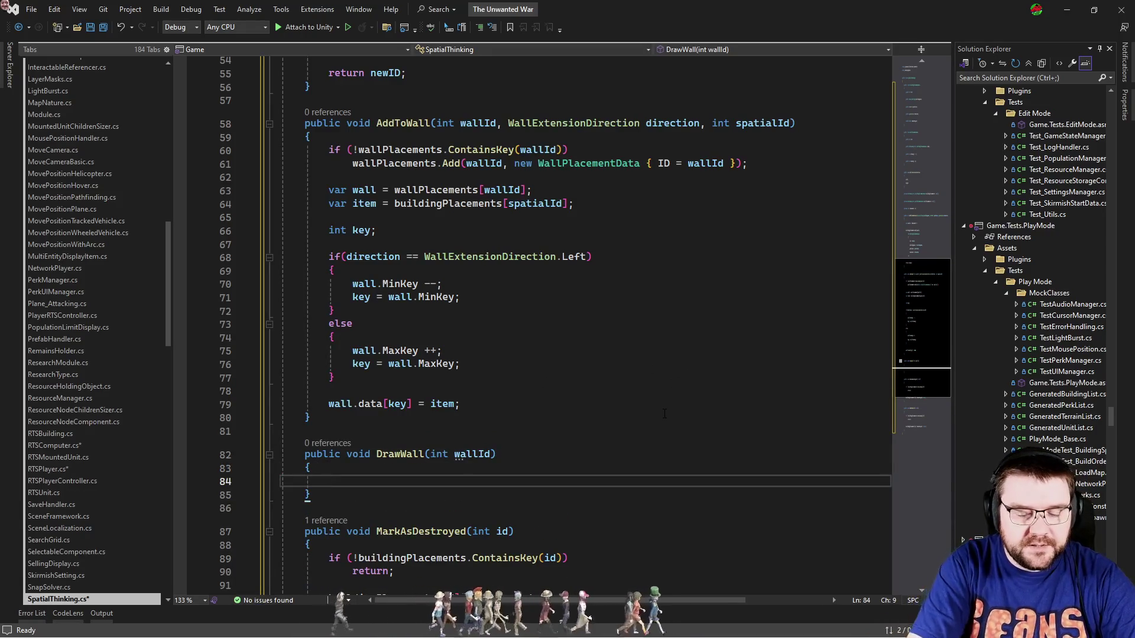
type("if(!")
type("wall")
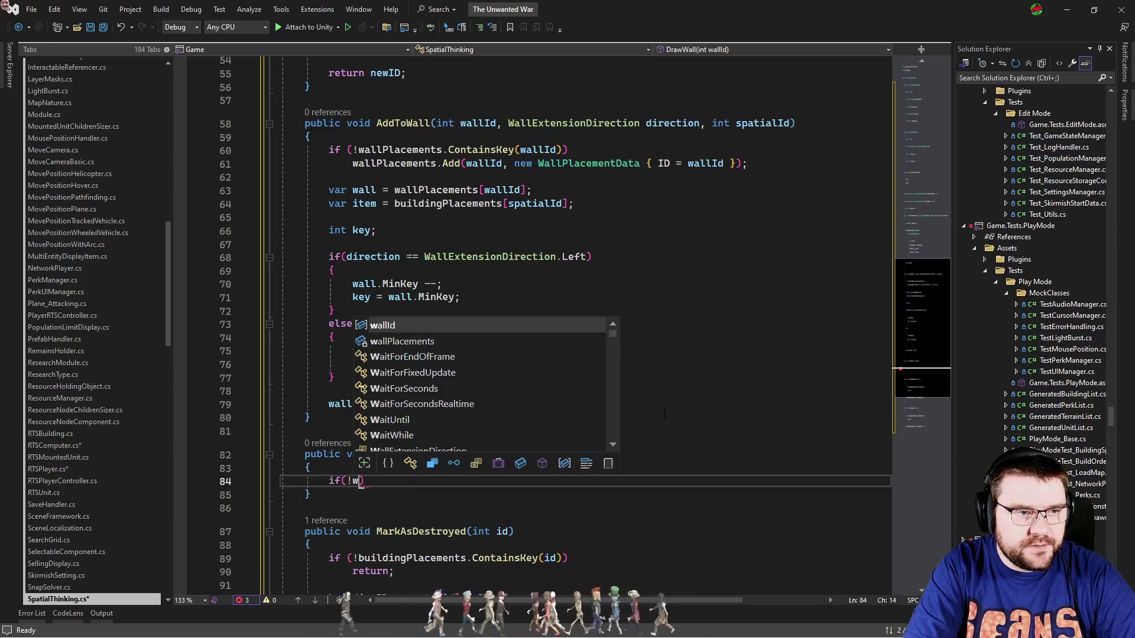
type("P")
key("Tab")
type(".")
key("Tab")
key("Tab")
key("Return")
type("reeturn;")
key("BackSpace")
type("turn;")
key("Return")
key("Return")
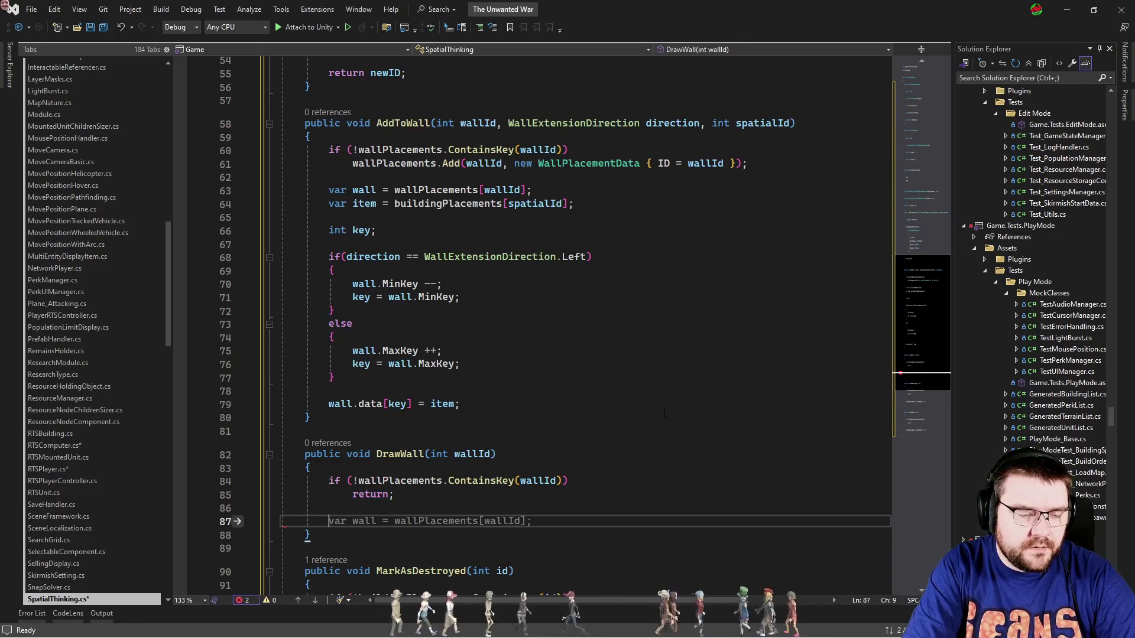
Add the suggested line looking up the wall from wallPlacements by wallId.
type("foreach")
key("BackSpace")
key("Tab")
key("Return")
key("Return")
Loop with foreach(var data in wall.data) and begin a Debug.DrawLine(data. call.
type("foreach(data")
key("space")
type("in w")
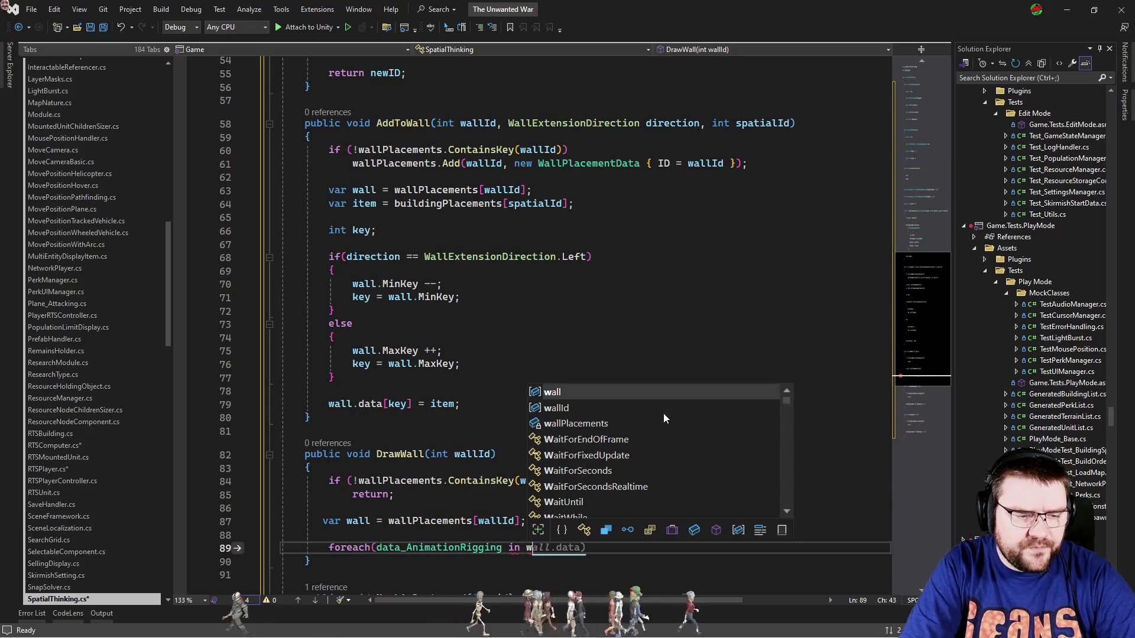
key("Escape")
type(")")
key("shift+Home")
type("foreach(var data in wall.data")
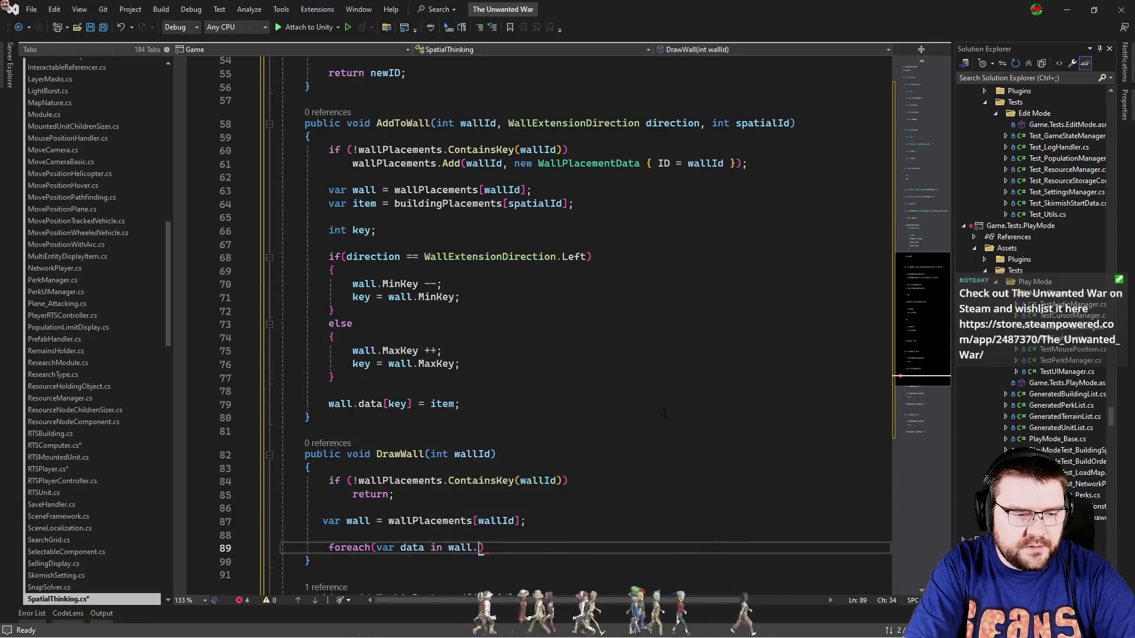
key("Return")
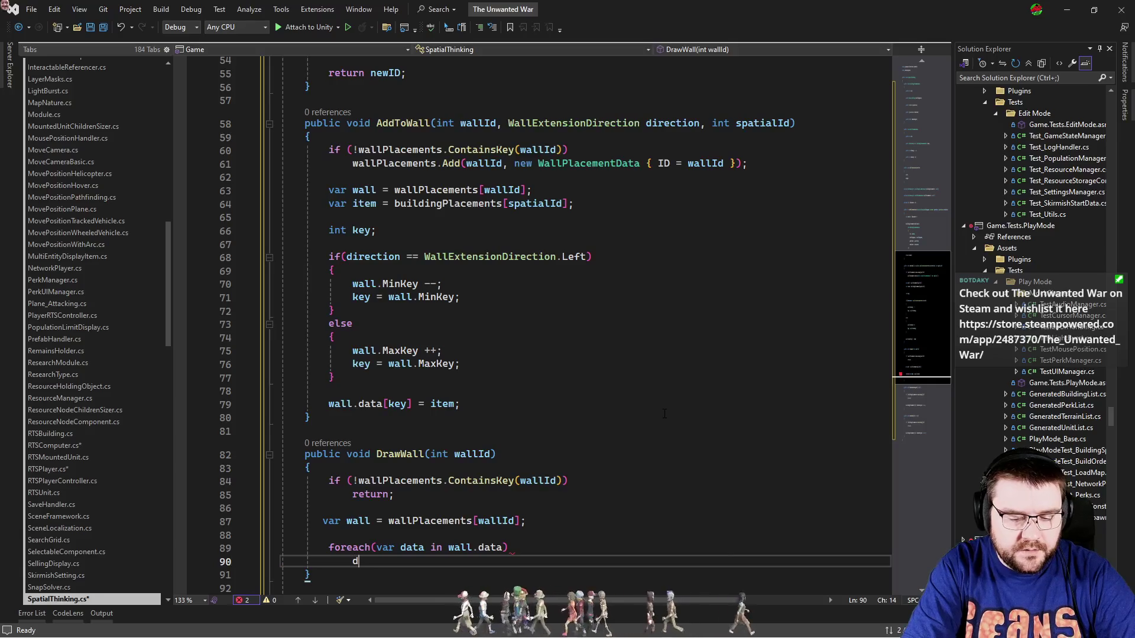
type("ebug.DrawLine")
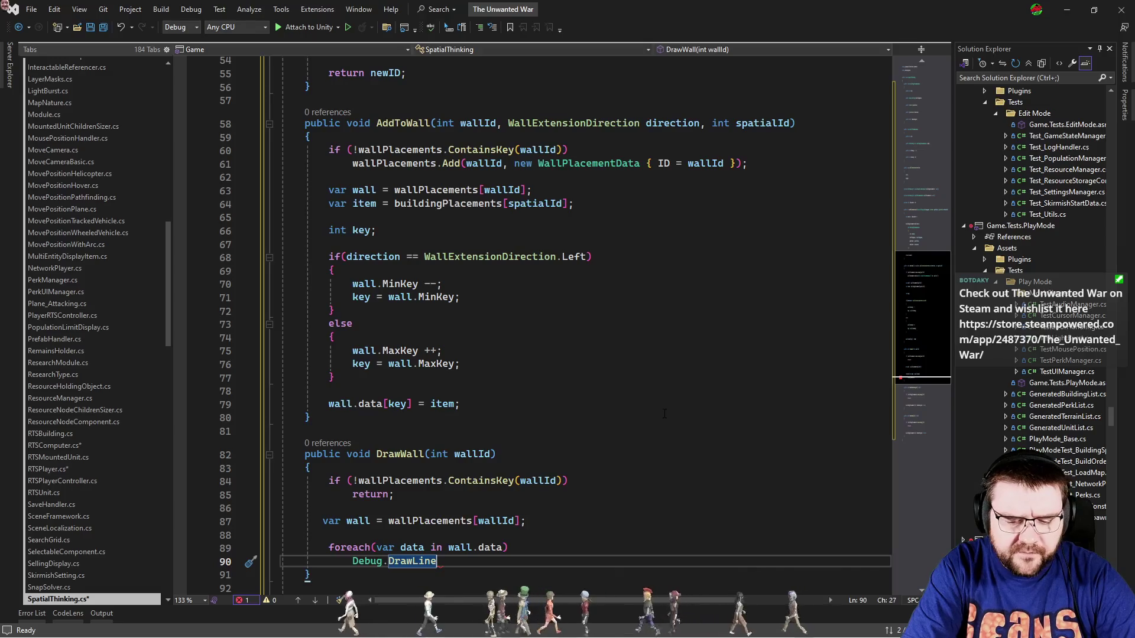
type("(data.Value")
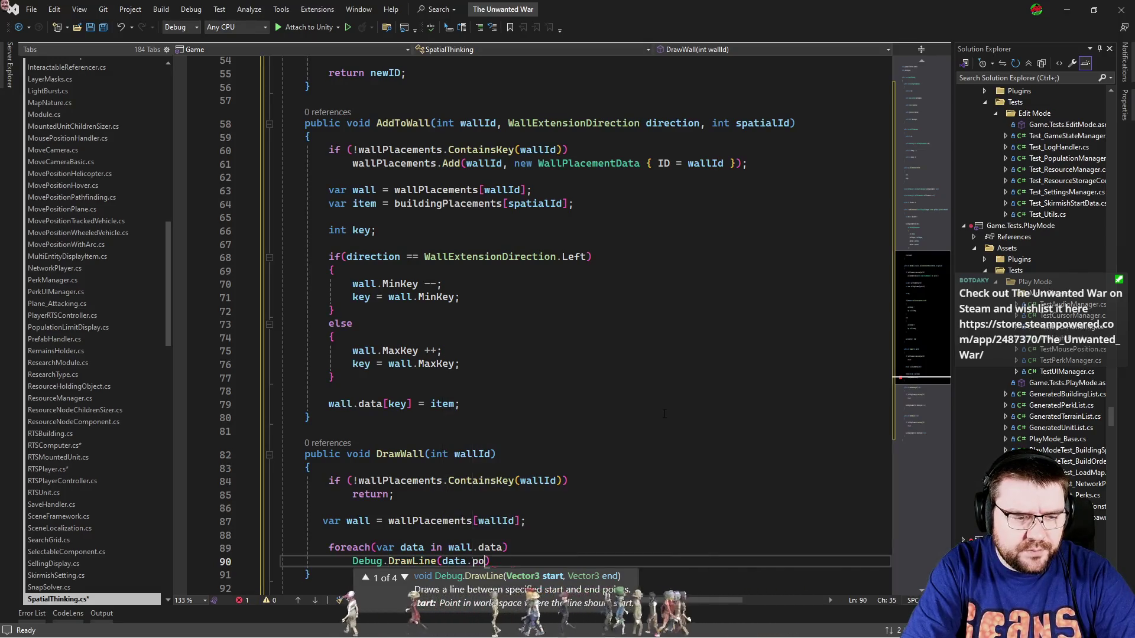
key("ctrl+shift+Left")
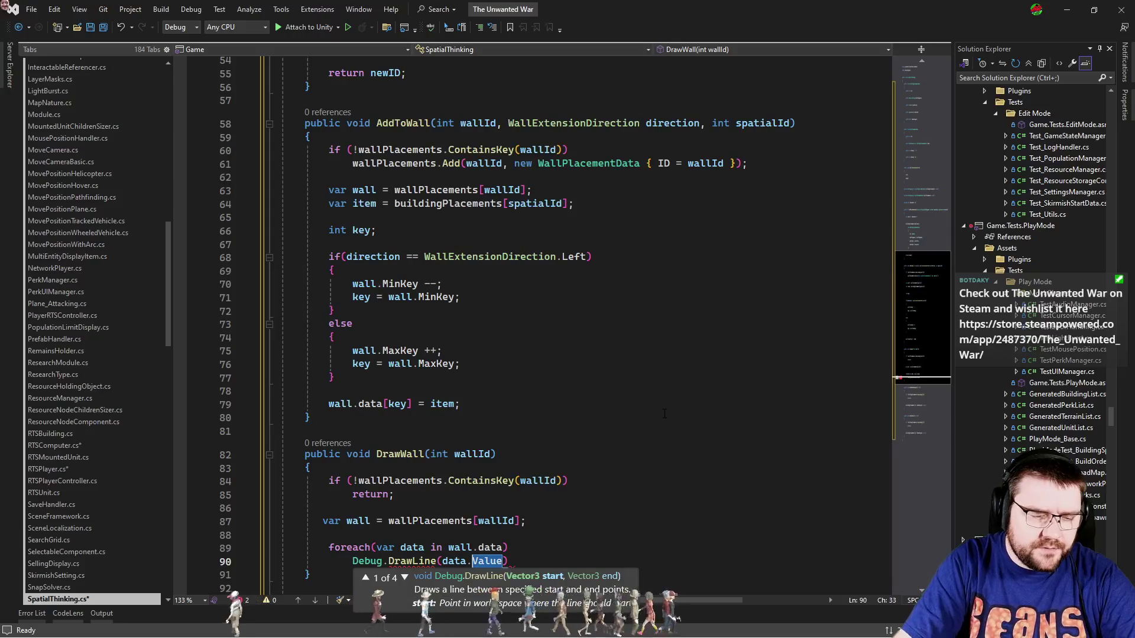
key("BackSpace")
scroll(665, 414, "down", 5)
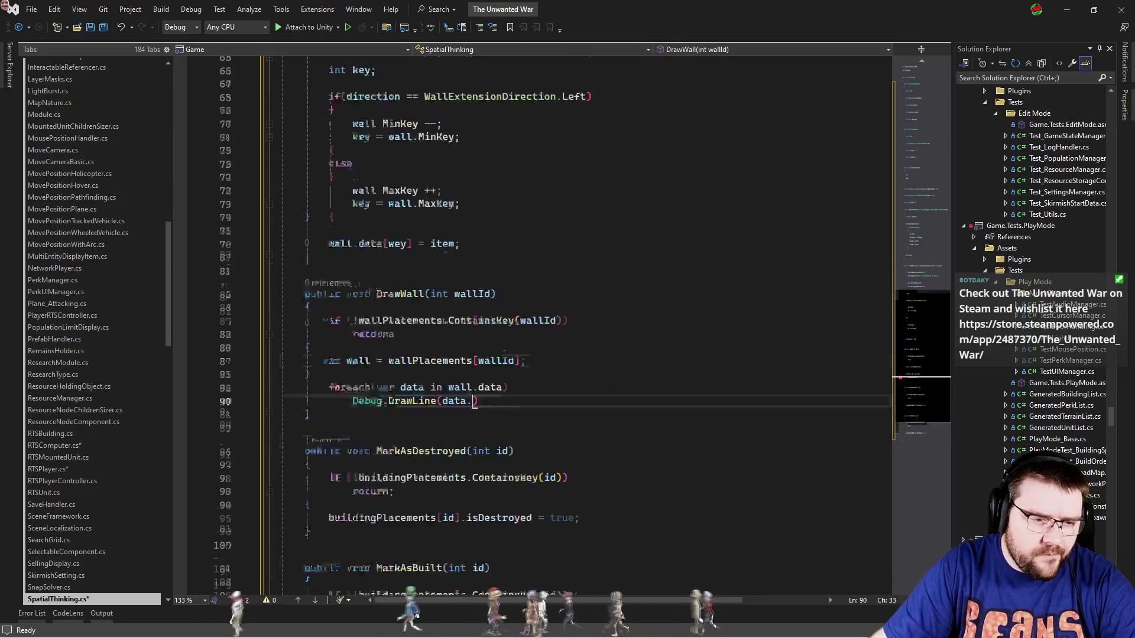
Fill in DrawLine from data.position to data.position + Vector3.up * 5f.
left_click(503, 348)
type(".v")
key("Tab")
key("Down")
key("Left")
type("po")
key("Tab")
type(", data.p")
key("Tab")
type("+ Vector3.")
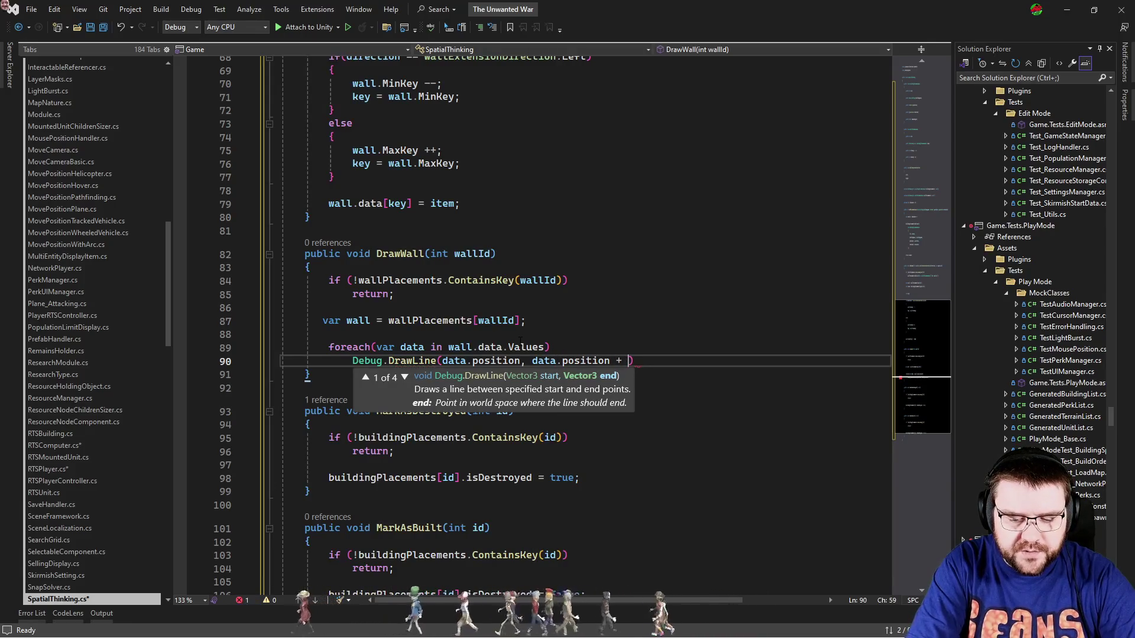
type("up * 5f")
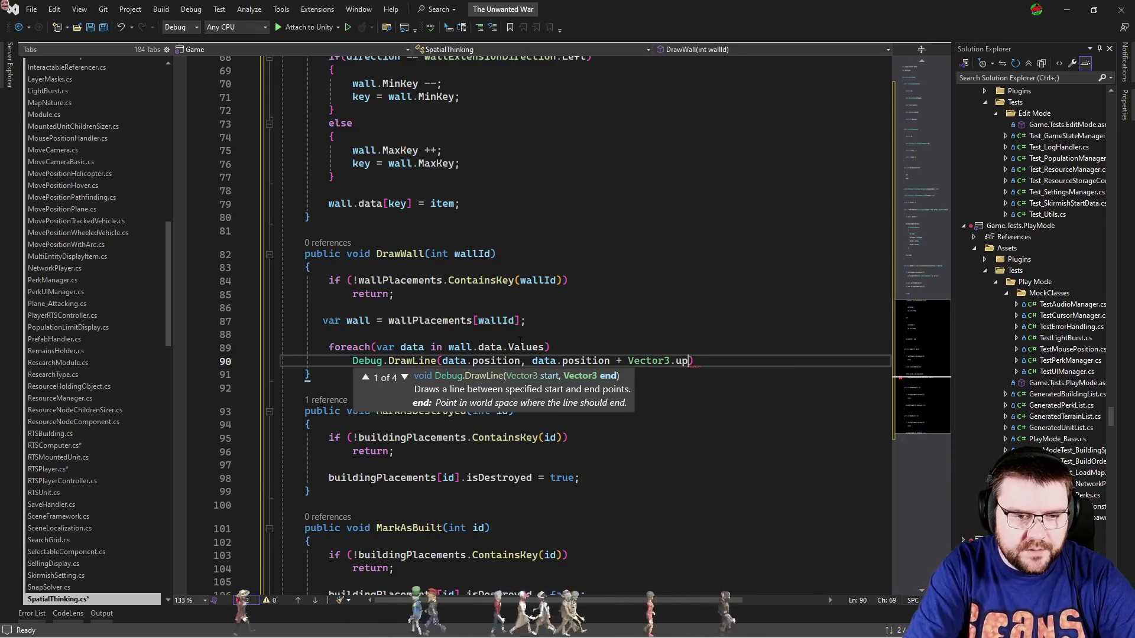
type(",")
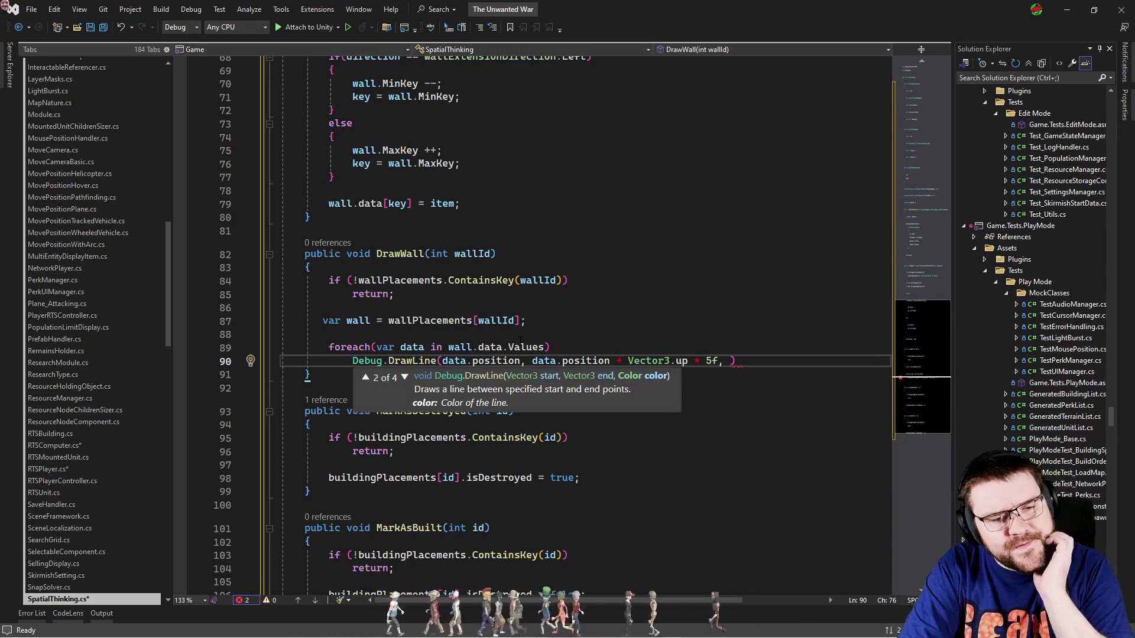
type("data")
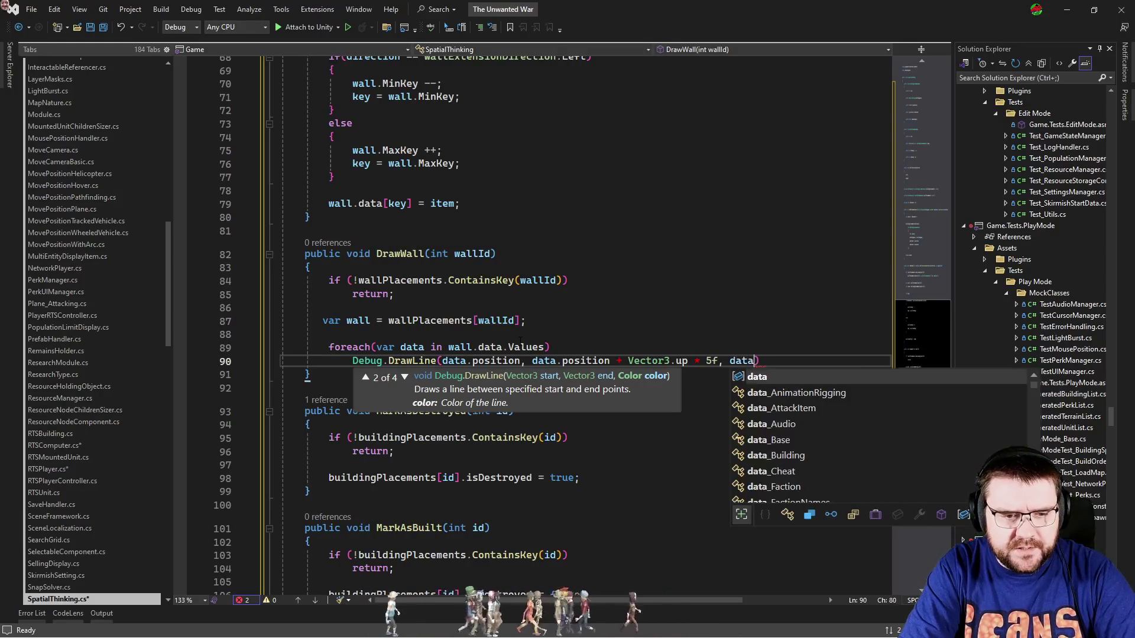
key("BackSpace")
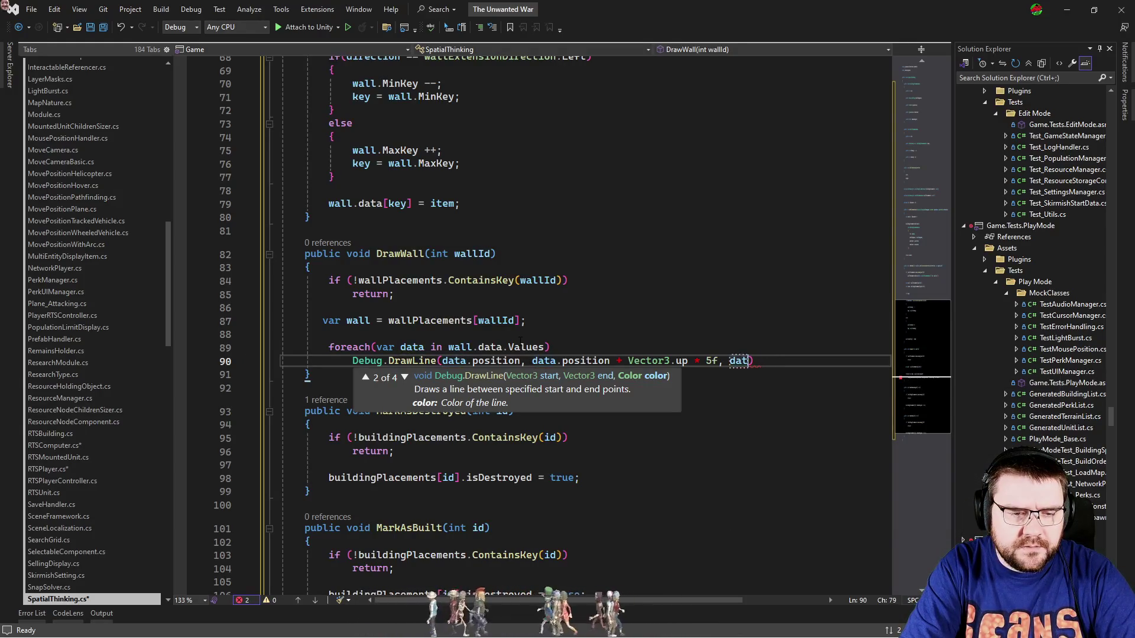
key("BackSpace")
Loop over wall.data again and use data.Value.position for both line endpoints.
key("Up")
key("BackSpace")
key("Down")
key("Right")
type("Value.")
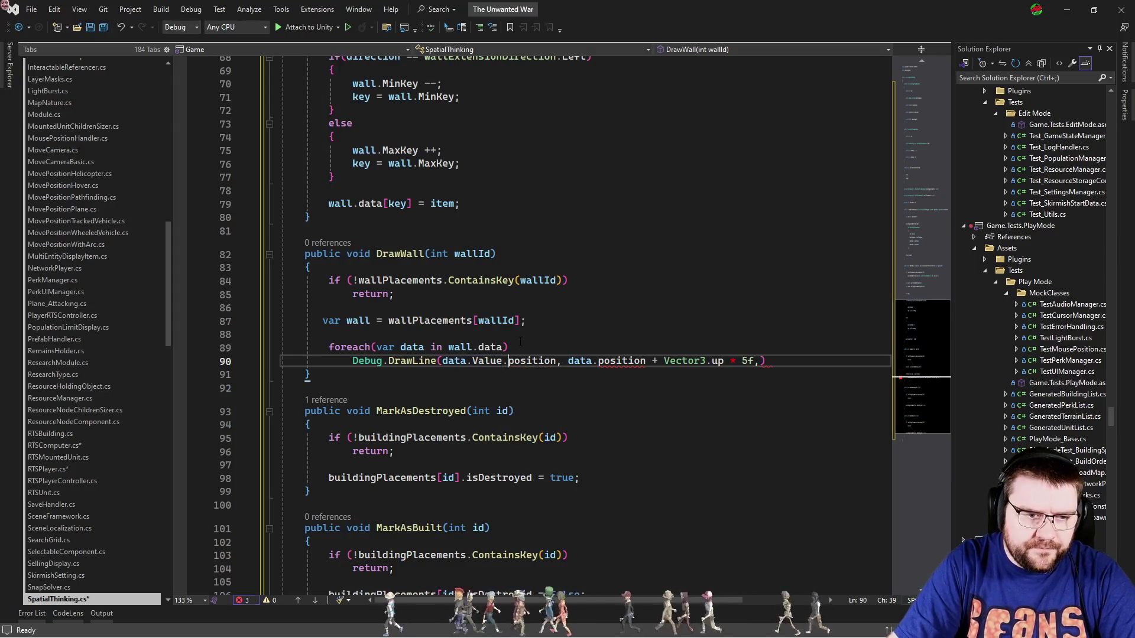
key("ctrl+Right")
key("ctrl+Right")
key("ctrl+Right")
type("v")
key("Tab")
Add the colour argument data.Key > 0 ? Color.red : Color.green and close the call.
key("End")
key("Left")
type("data.Key > 0 ")
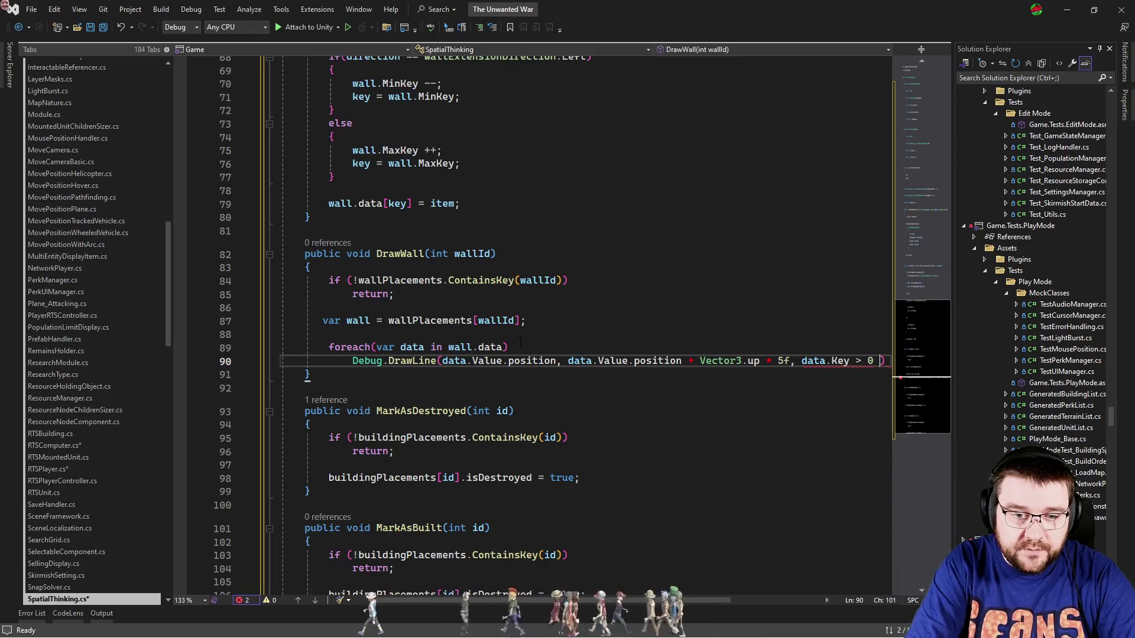
type("? Color.red")
key("BackSpace")
key("BackSpace")
type(": Color.gre")
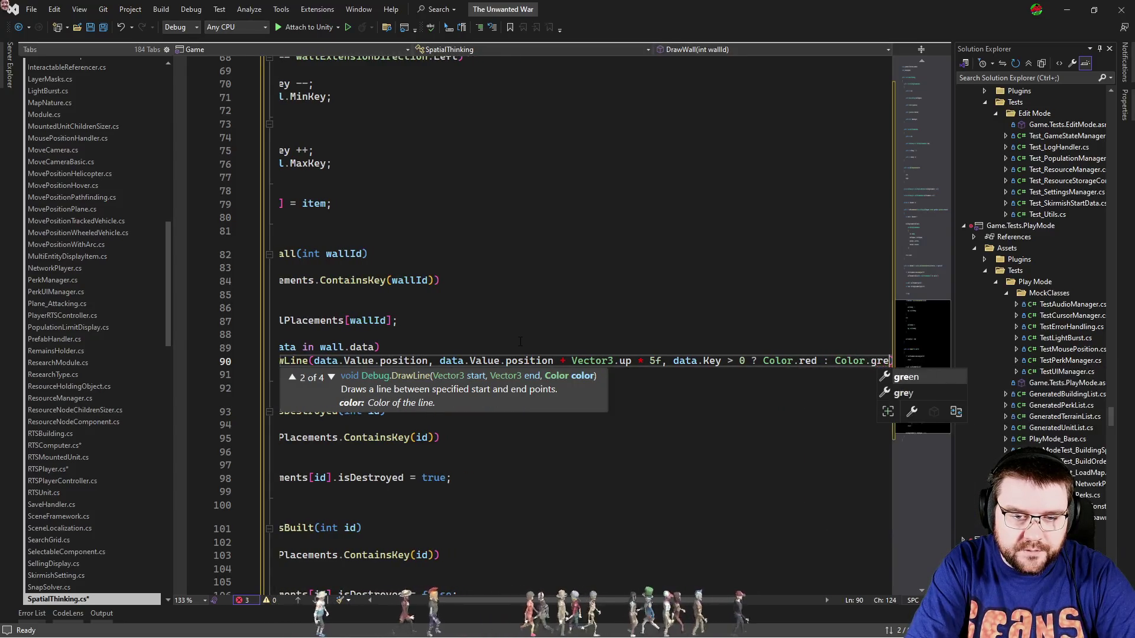
key("Tab")
type(")")
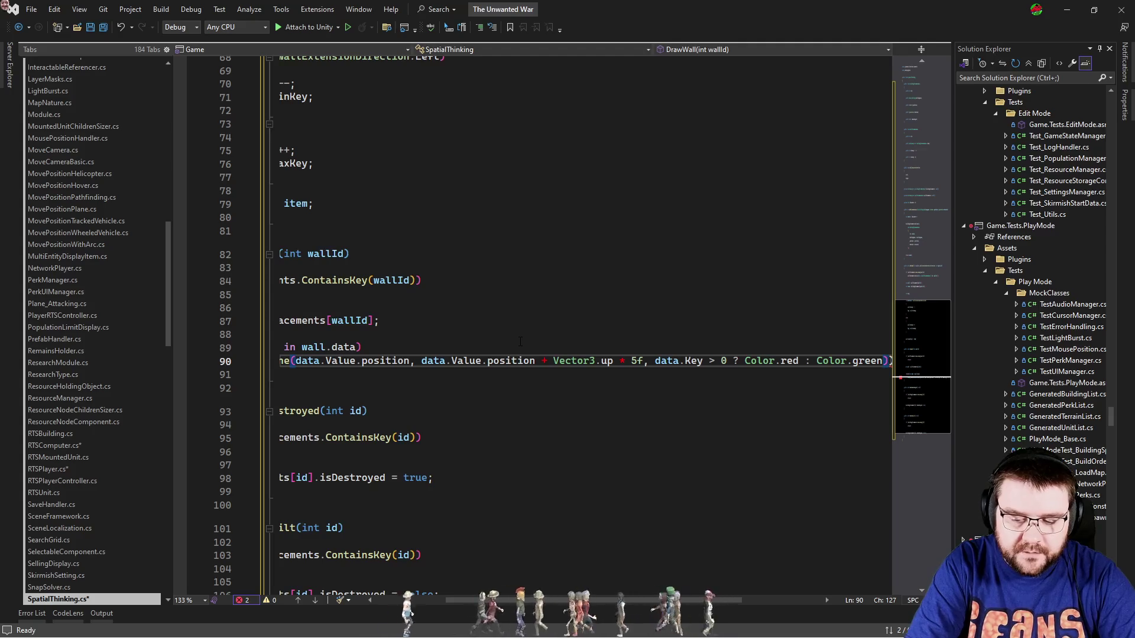
key("Home")
key("Home")
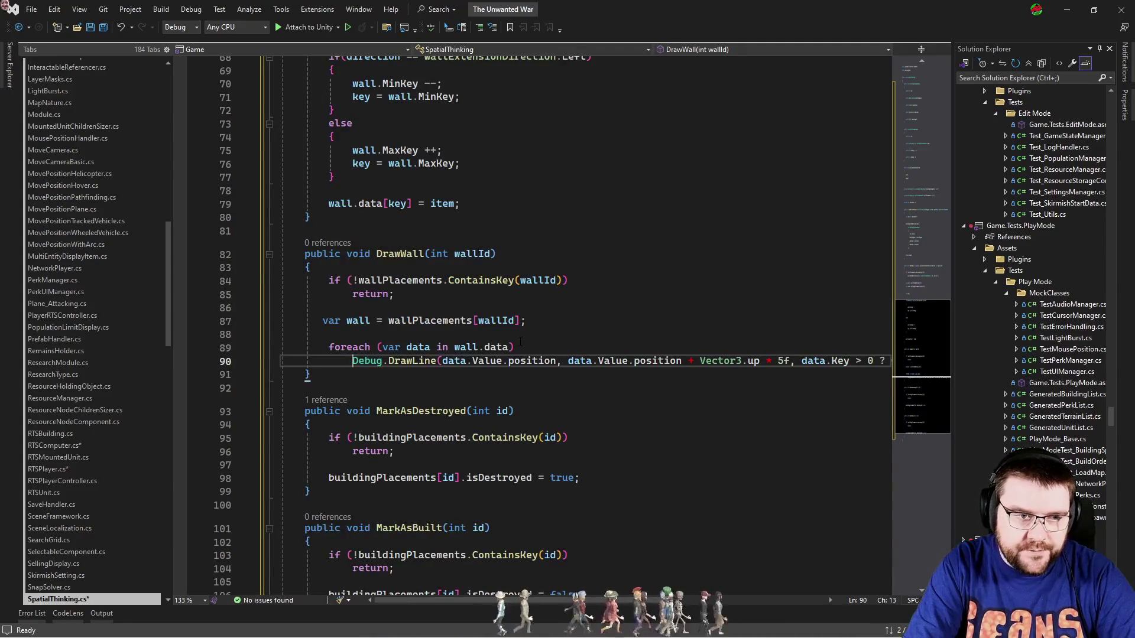
scroll(520, 341, "up", 3)
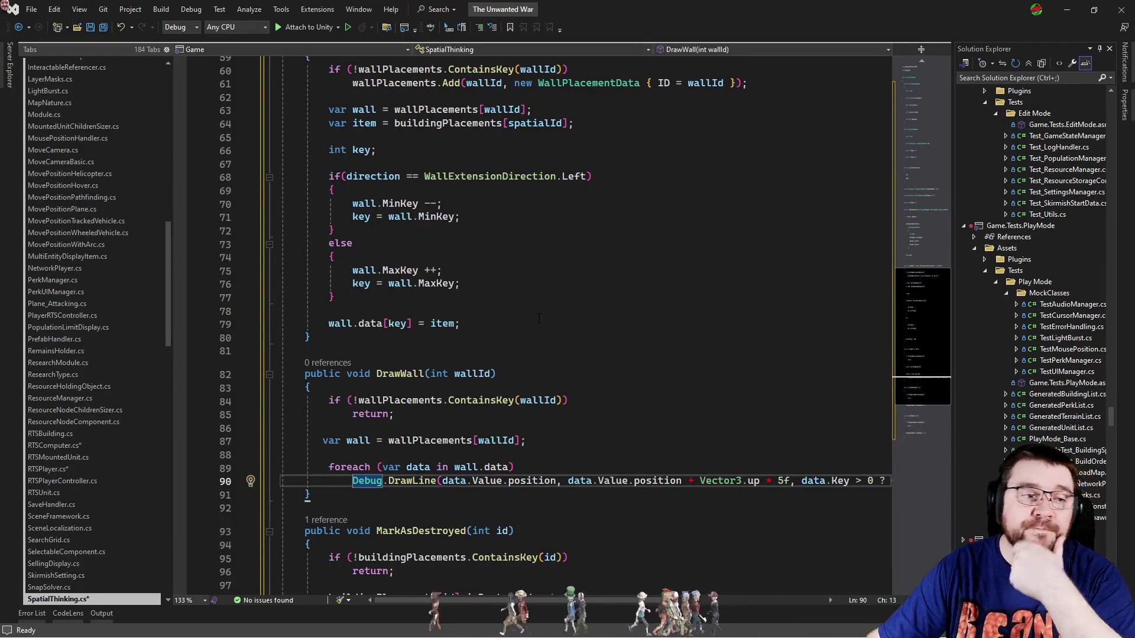
key("ctrl+Tab")
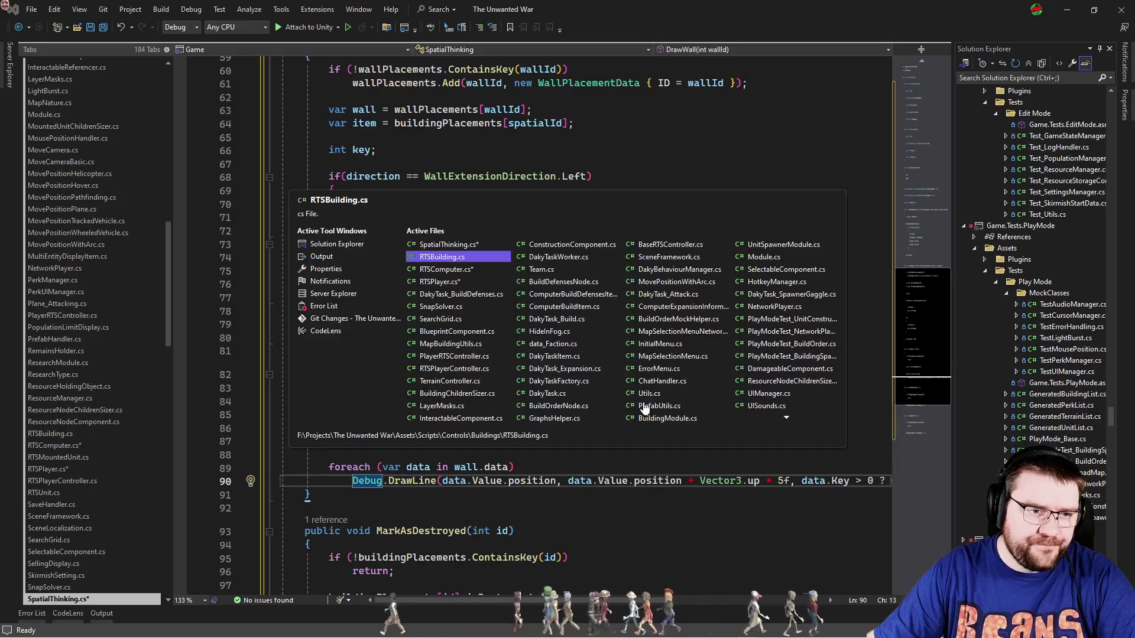
Switch to DakyTask_BuildDefenses.cs and collapse the if (builder != null) block.
key("ctrl+Tab")
key("ctrl+Tab")
key("ctrl+Tab")
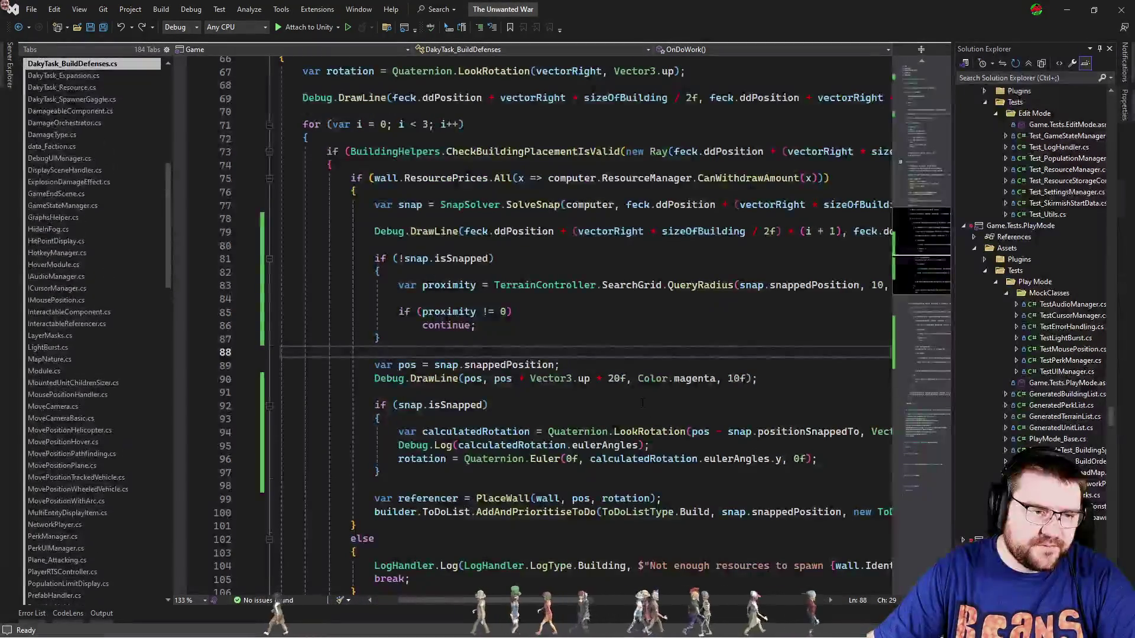
scroll(544, 567, "up", 3)
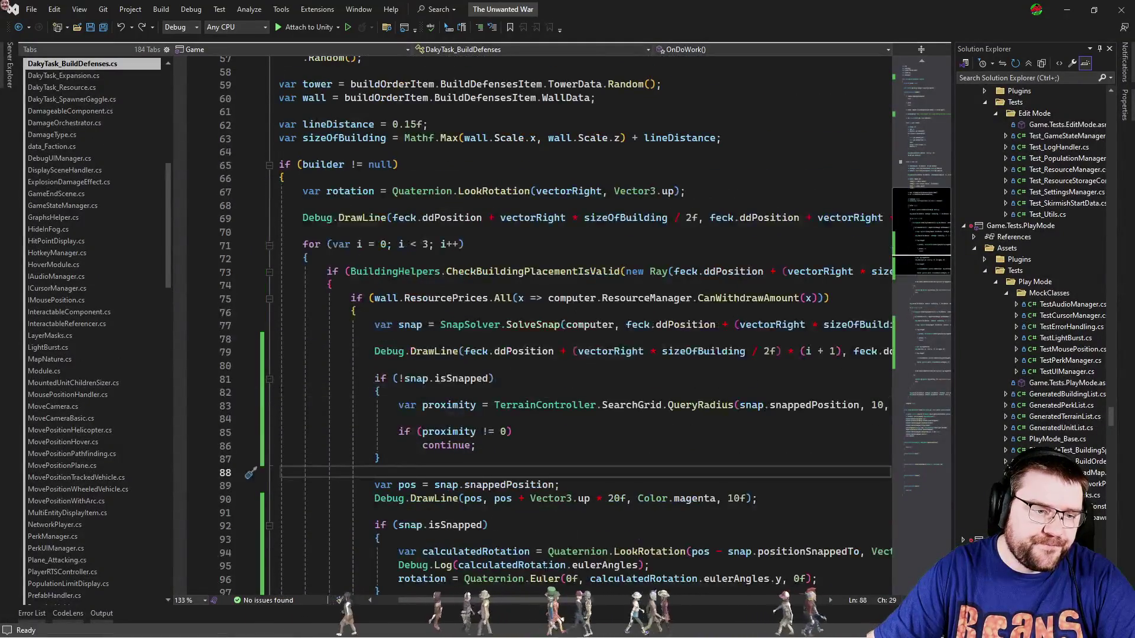
scroll(508, 596, "left", 2)
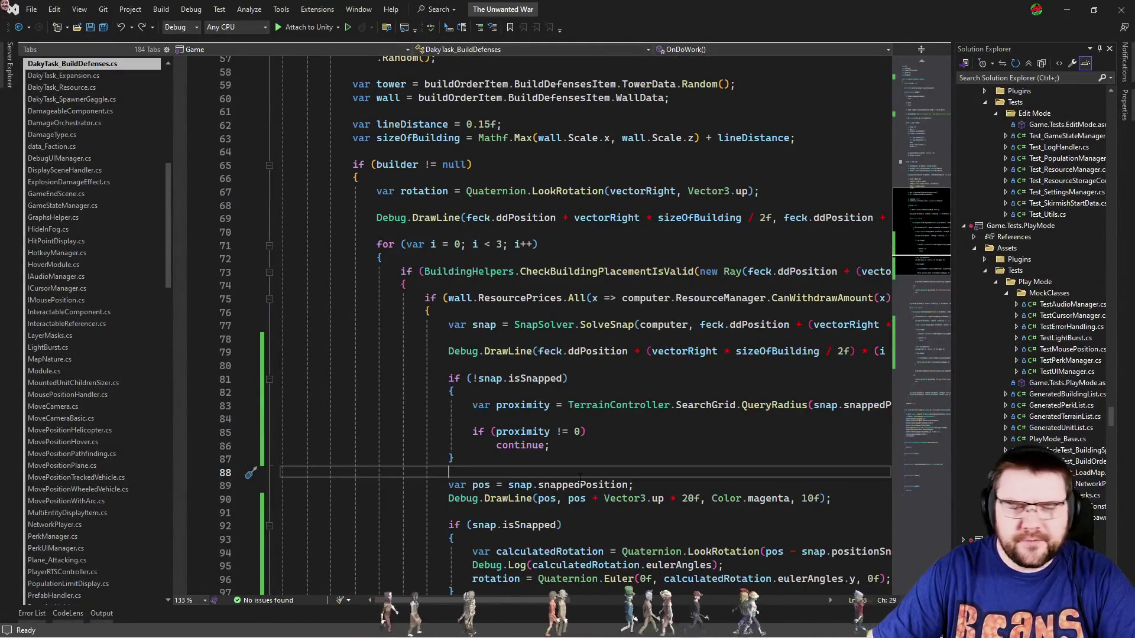
scroll(633, 485, "up", 5)
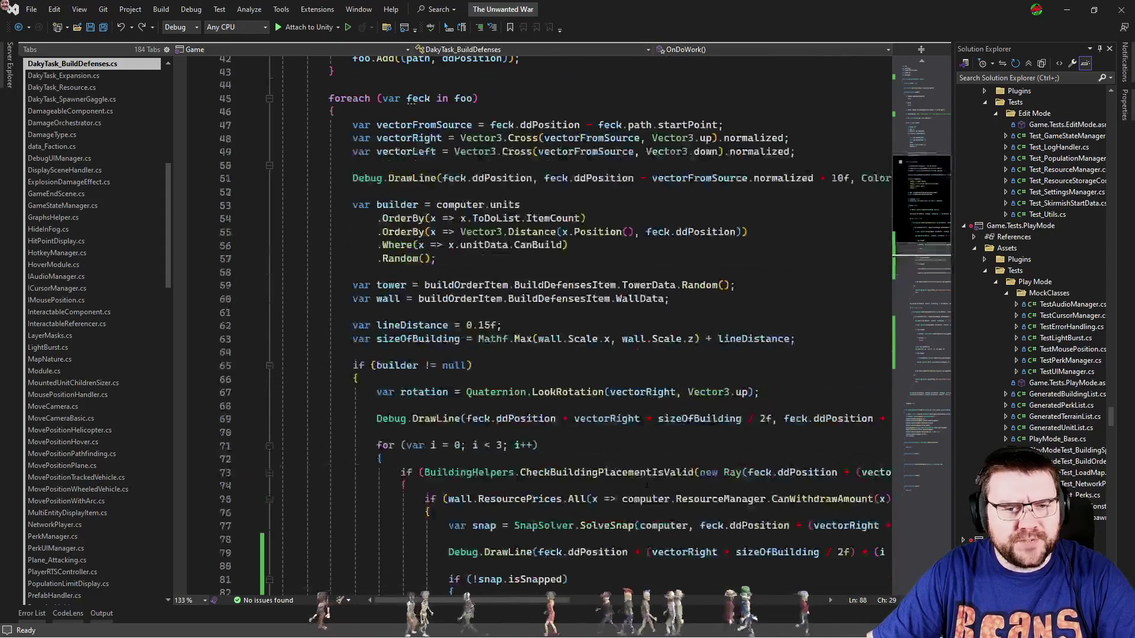
scroll(680, 420, "down", 5)
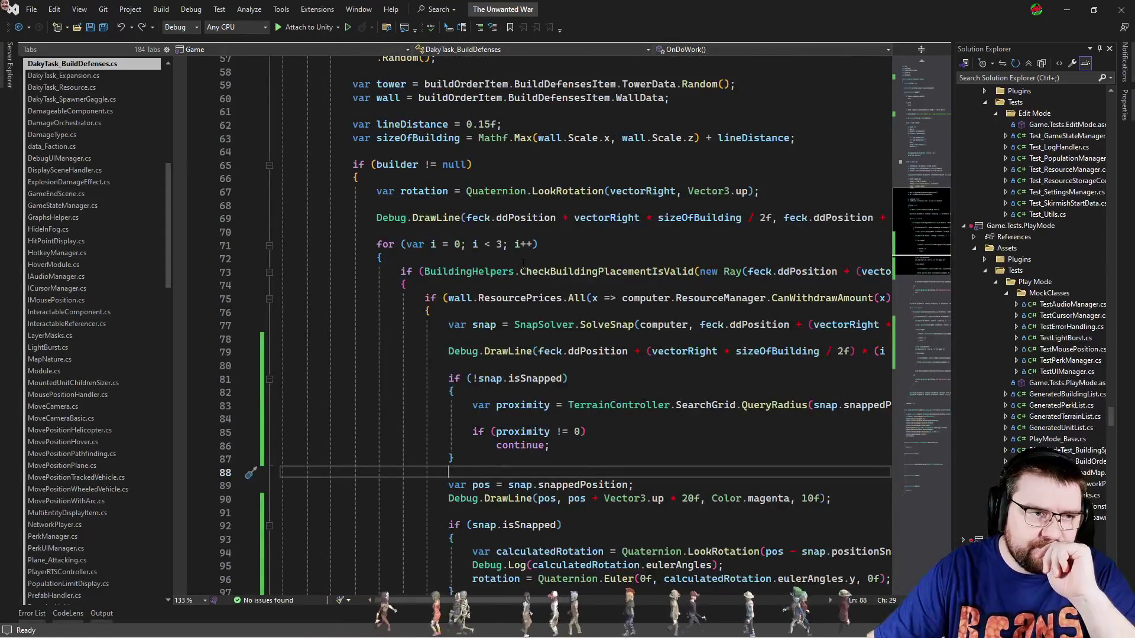
left_click(270, 165)
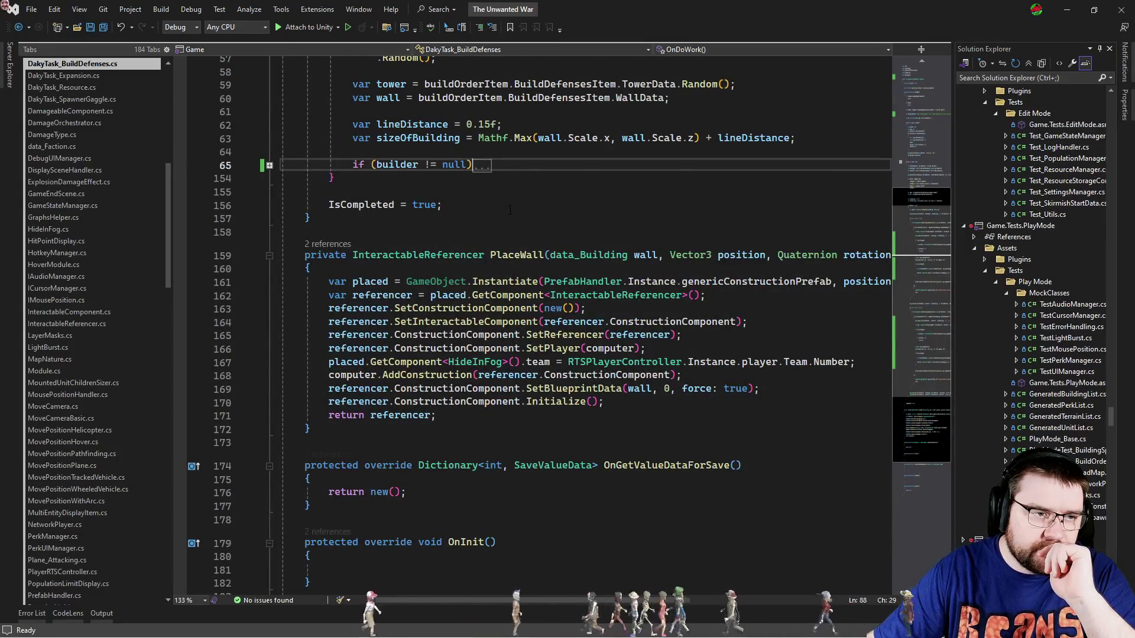
Review OnDoWork and expand the builder-null check at line 65 to show the wall-placement code.
scroll(509, 210, "up", 15)
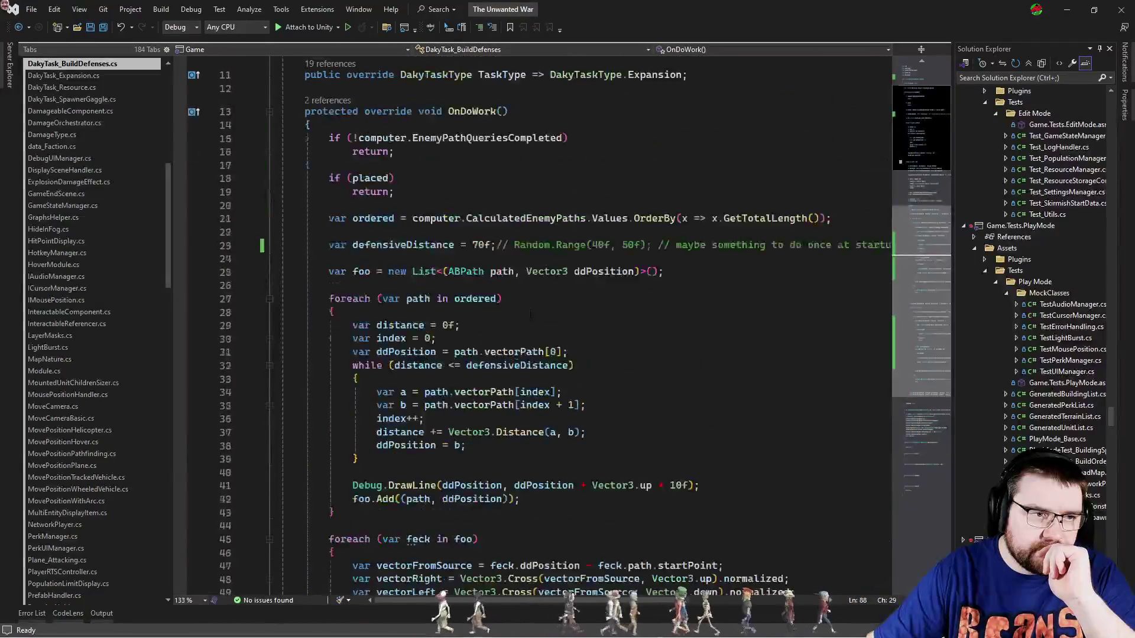
scroll(530, 315, "up", 2)
left_click(401, 204)
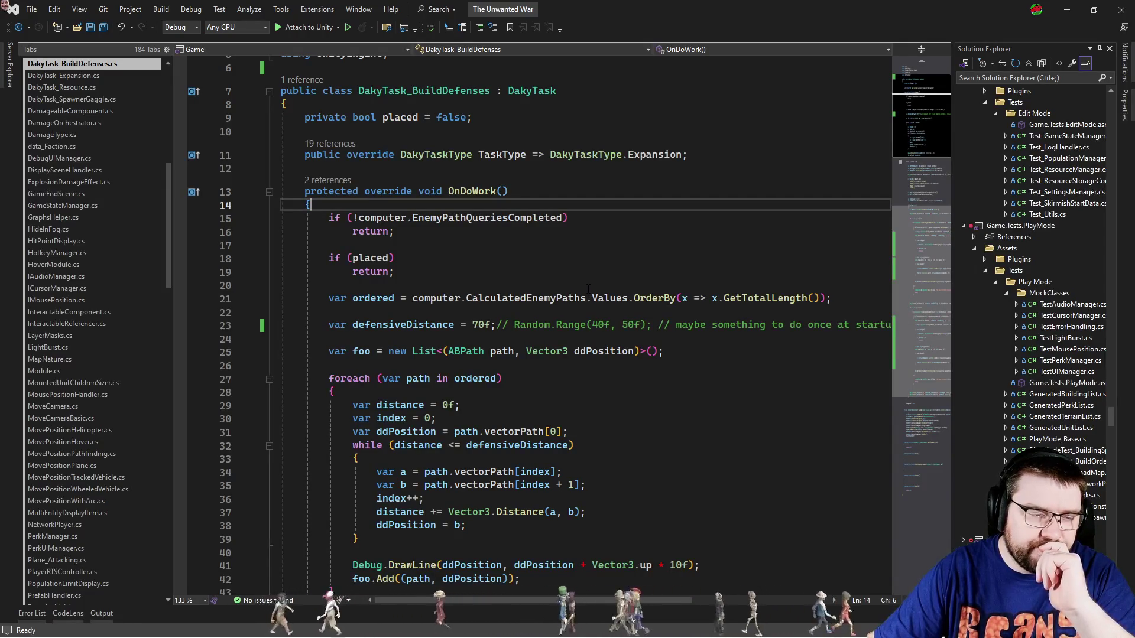
mouse_move(447, 290)
scroll(447, 291, "down", 15)
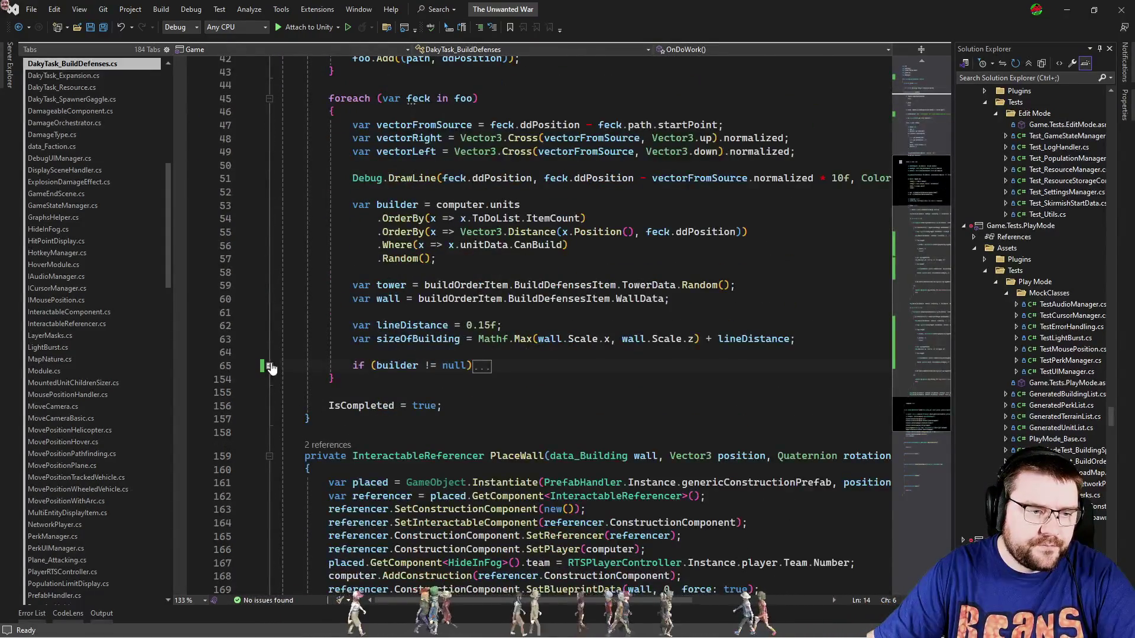
left_click(269, 366)
key("ctrl+Tab")
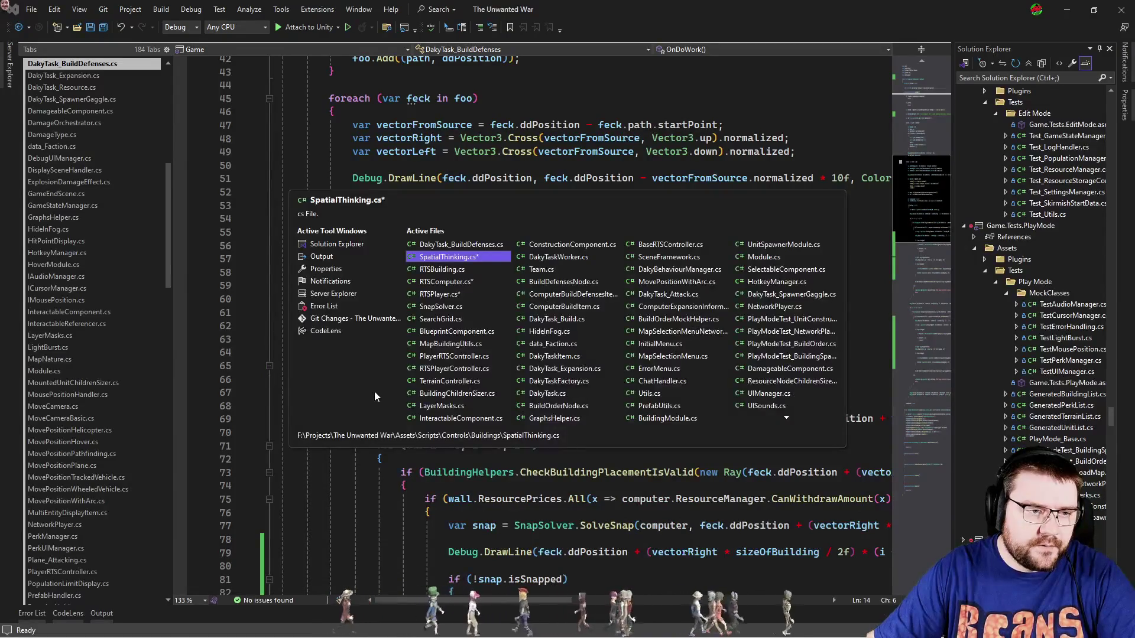
In RTSComputer.cs, search for 'update' and place the caret after base.OnUpdate().
key("Tab")
key("Tab")
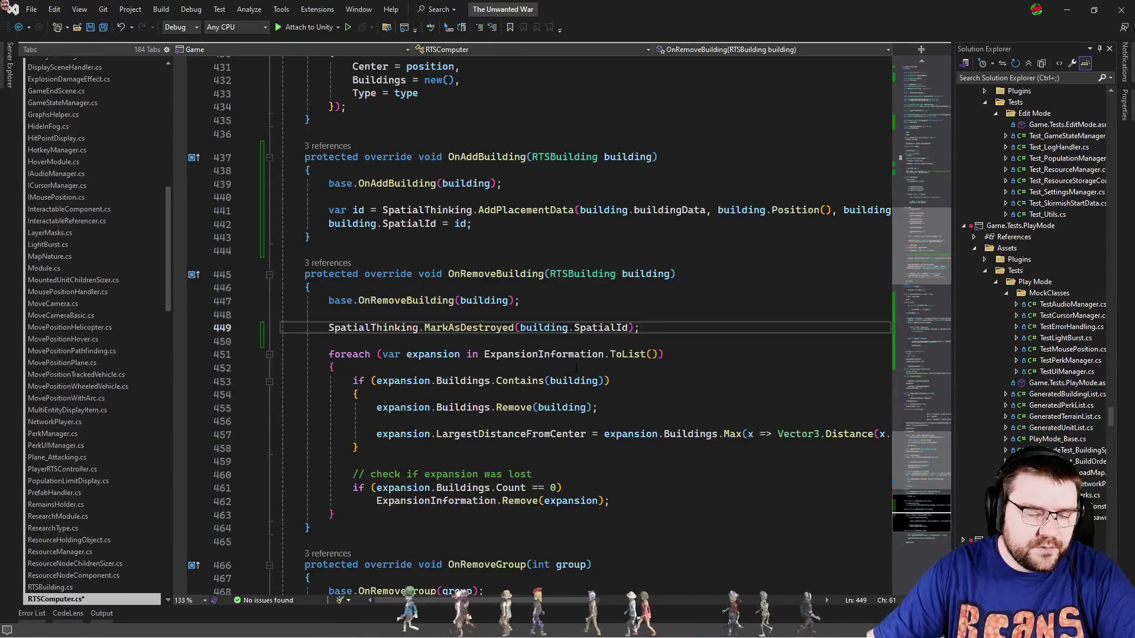
key("ctrl+f")
type("update")
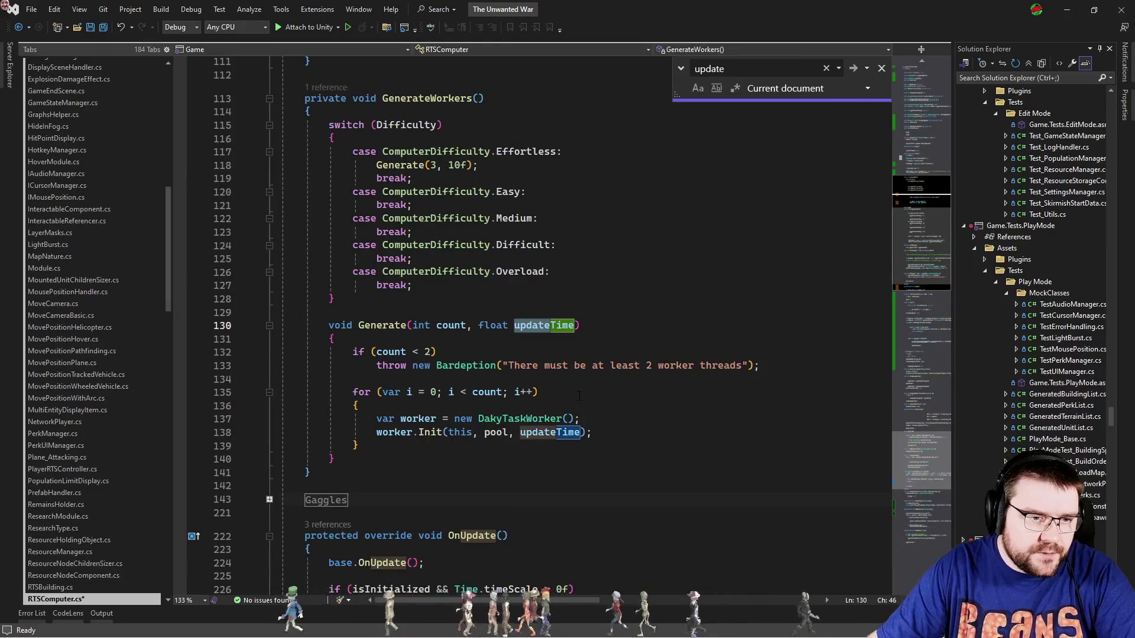
left_click(603, 352)
scroll(617, 381, "down", 5)
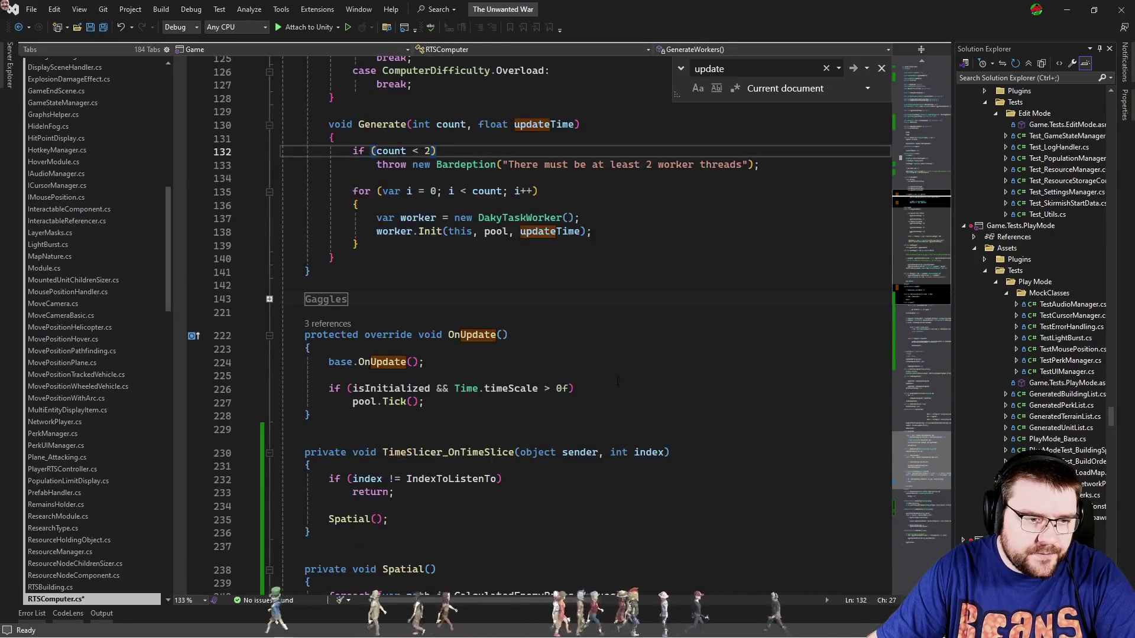
left_click(529, 362)
key("Escape")
Add SpatialThinking.DrawWall(0); below base.OnUpdate() and return to DakyTask_BuildDefenses.cs.
key("Return")
key("Return")
type("spatial")
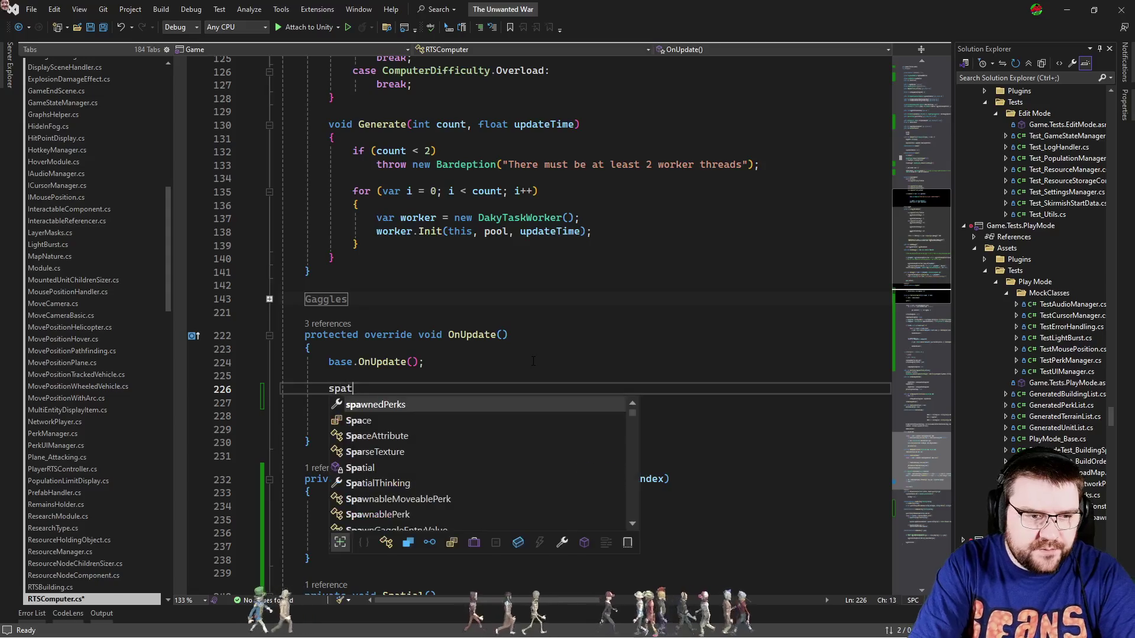
type(".Dr(")
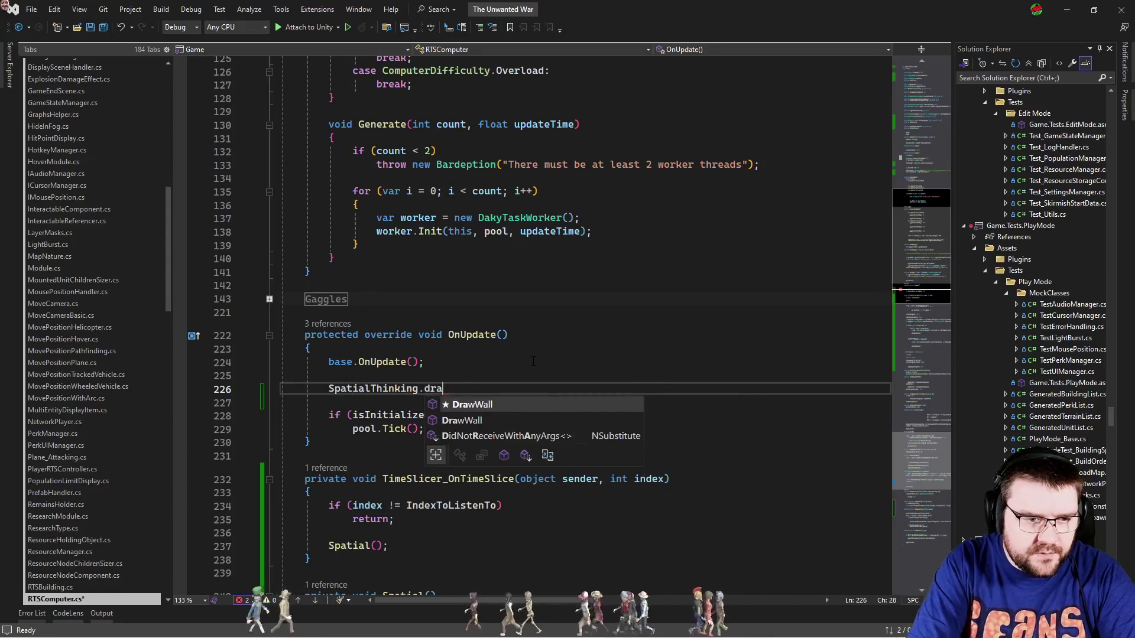
type("1")
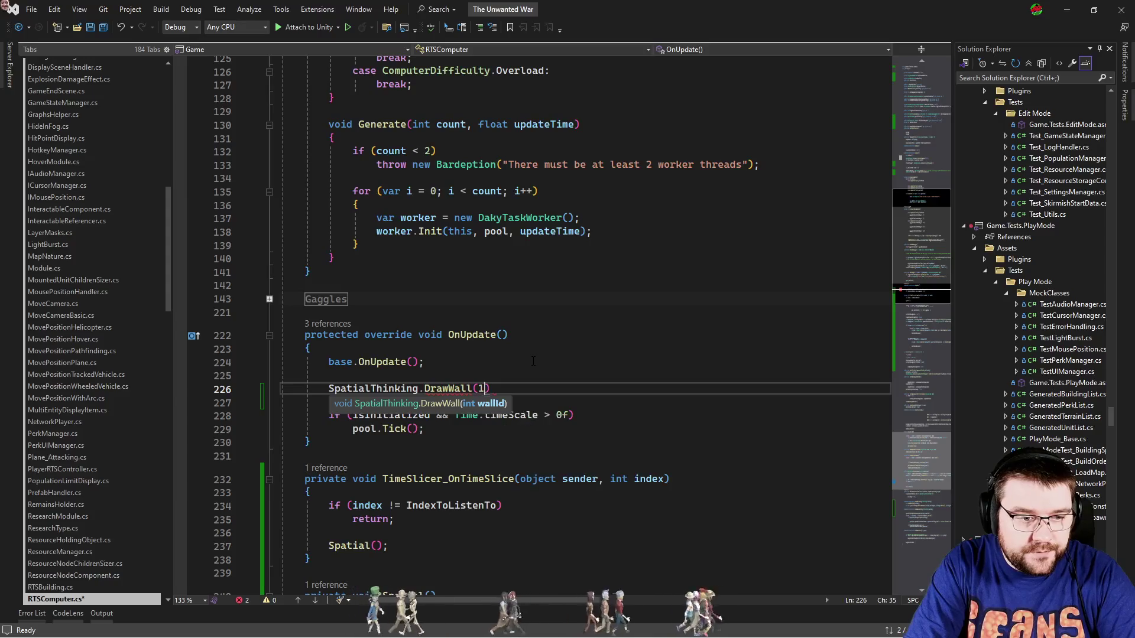
type(");")
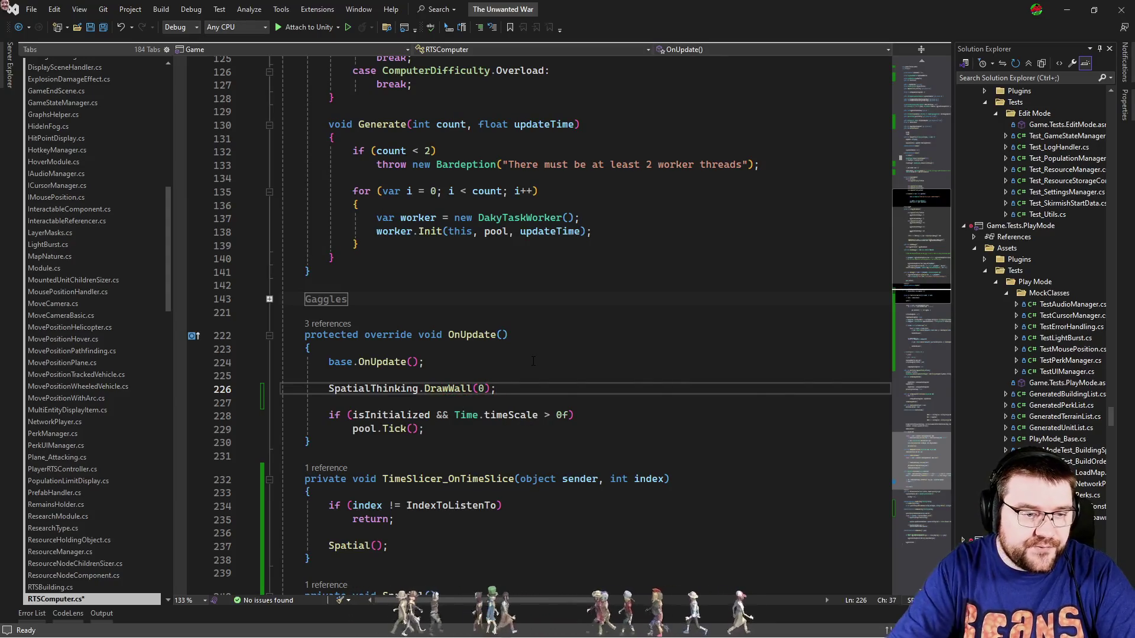
key("ctrl+Tab")
scroll(533, 361, "down", 6)
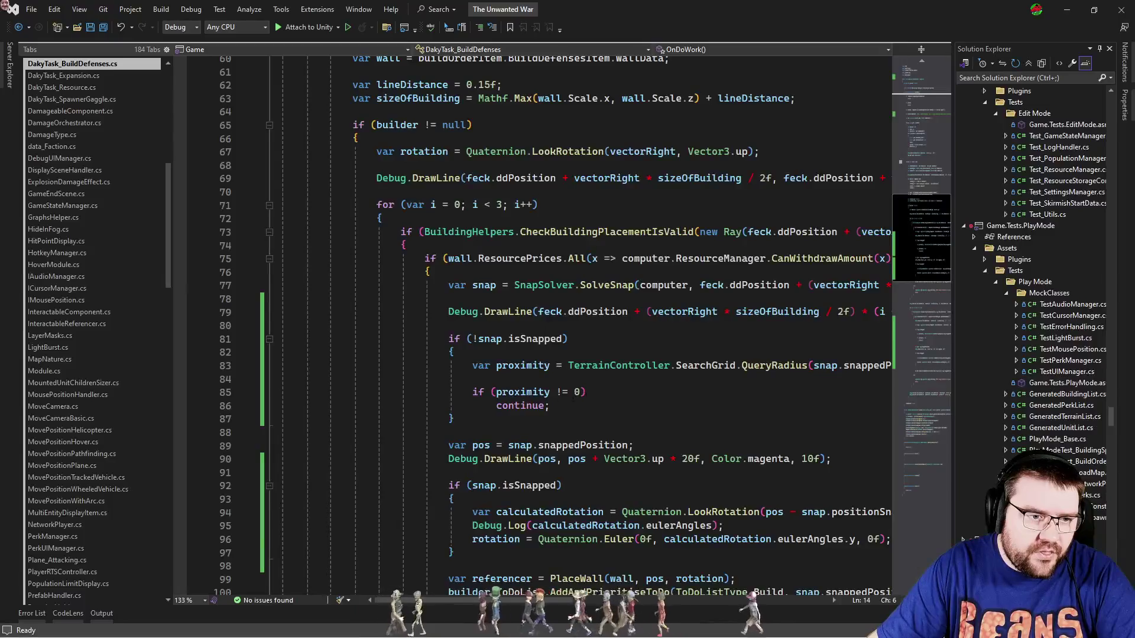
scroll(585, 397, "down", 5)
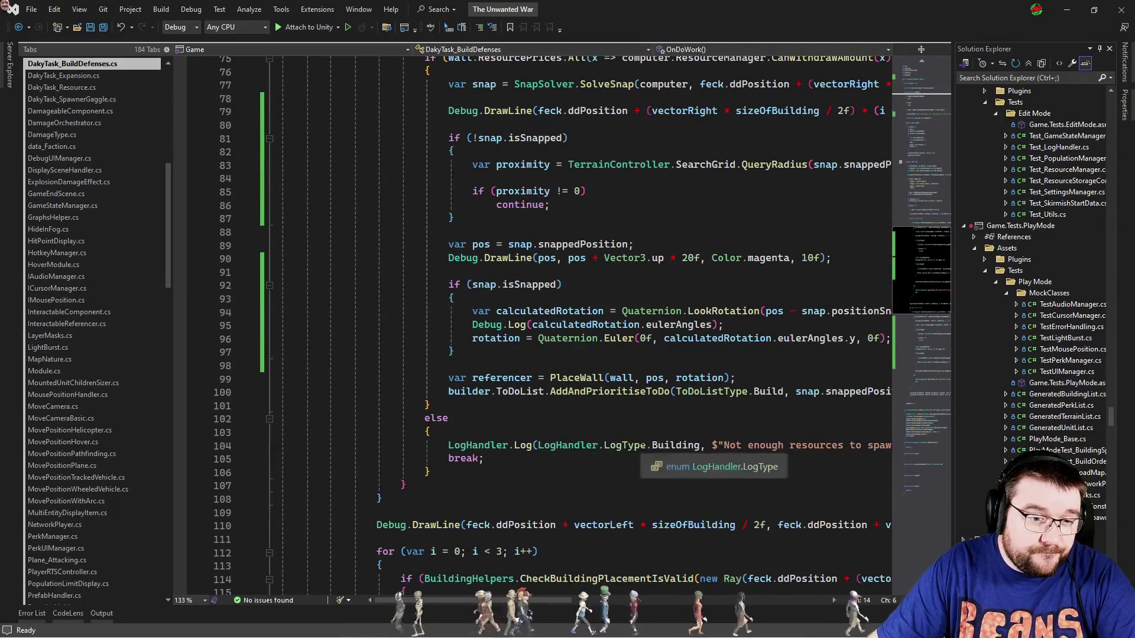
left_click(580, 377, "ctrl")
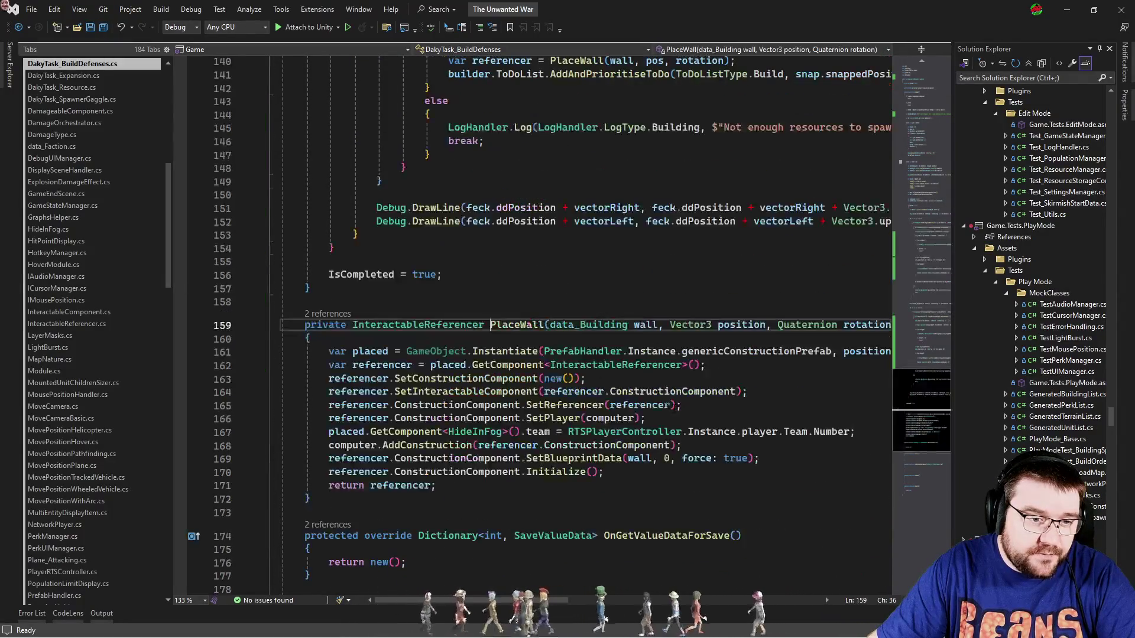
key("ctrl+minus")
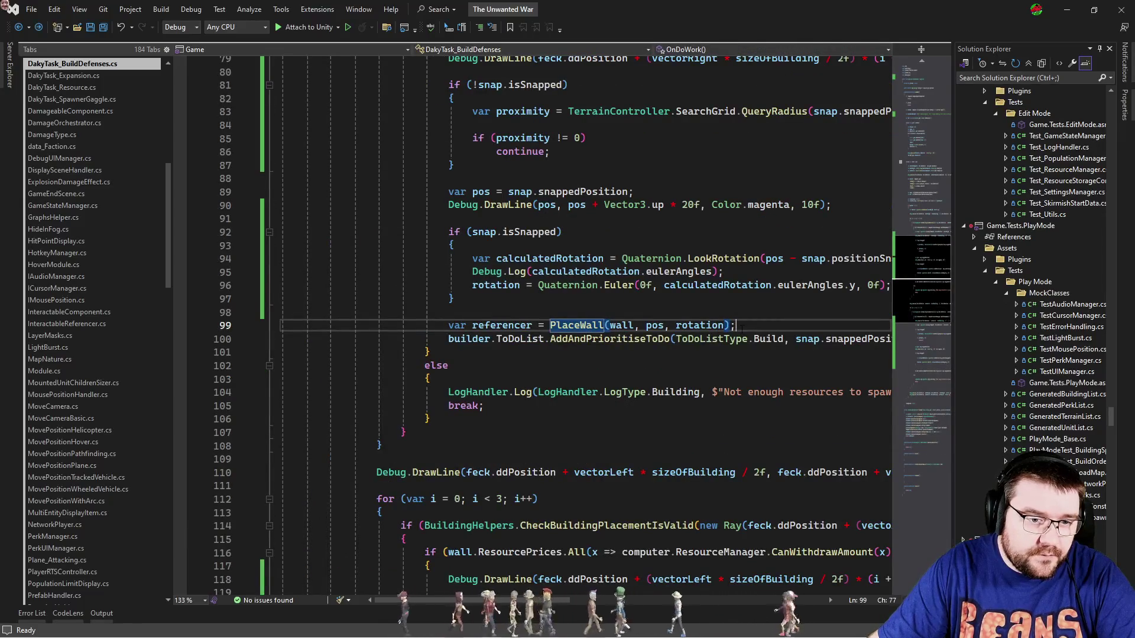
key("Return")
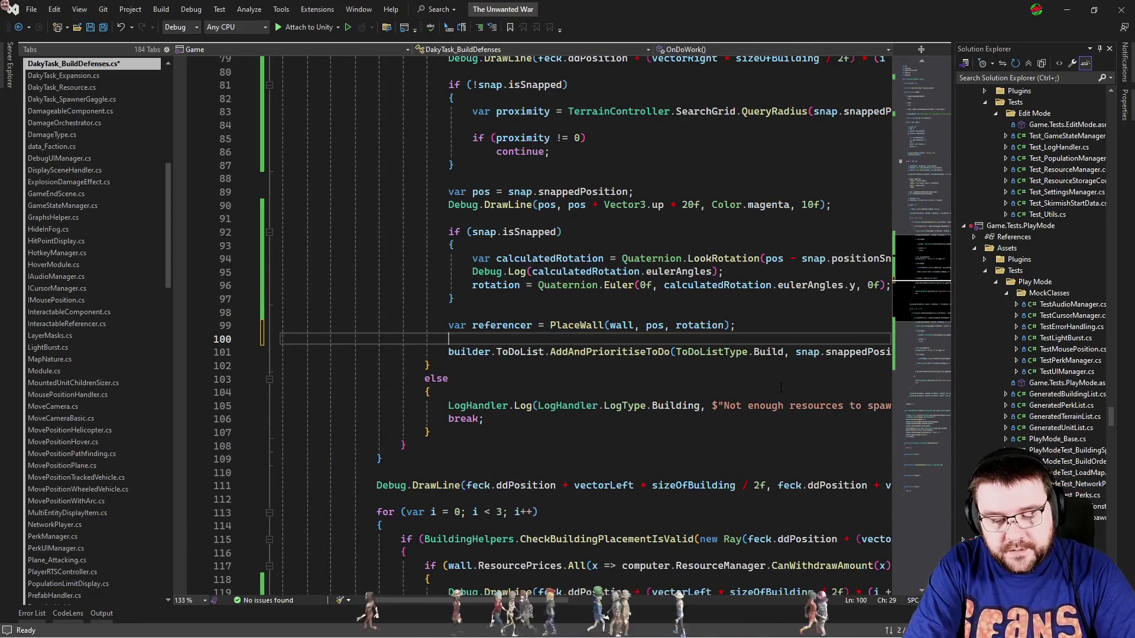
type("computer.spawnedPerks")
type(".")
key("BackSpace")
key("BackSpace")
key("BackSpace")
key("BackSpace")
type("t")
key("Tab")
type(".")
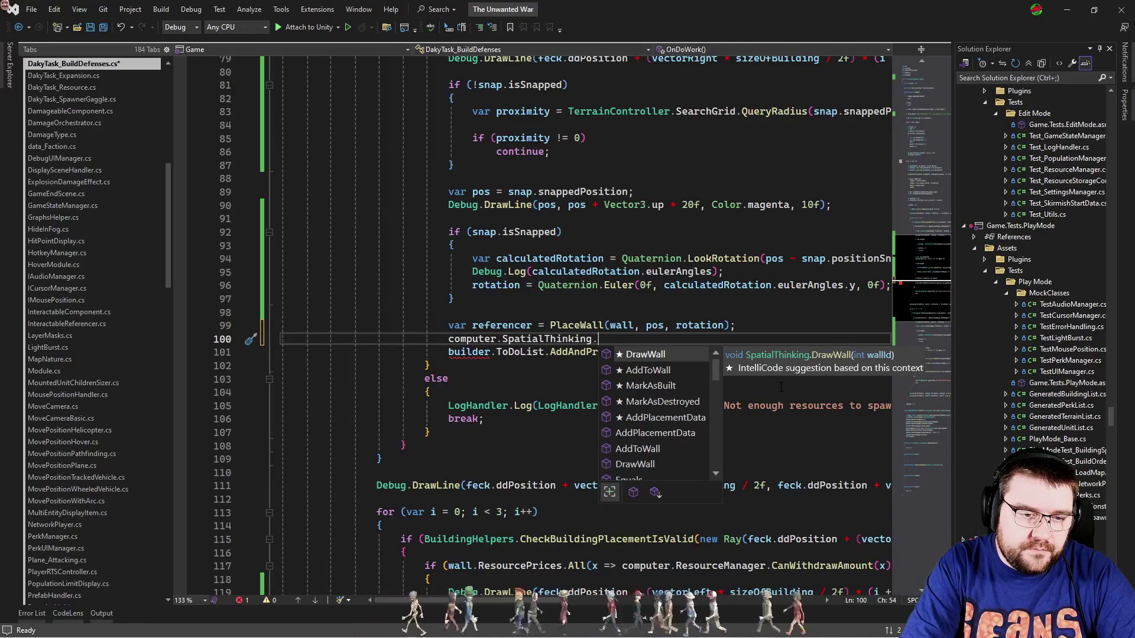
type("add")
key("Tab")
type("(")
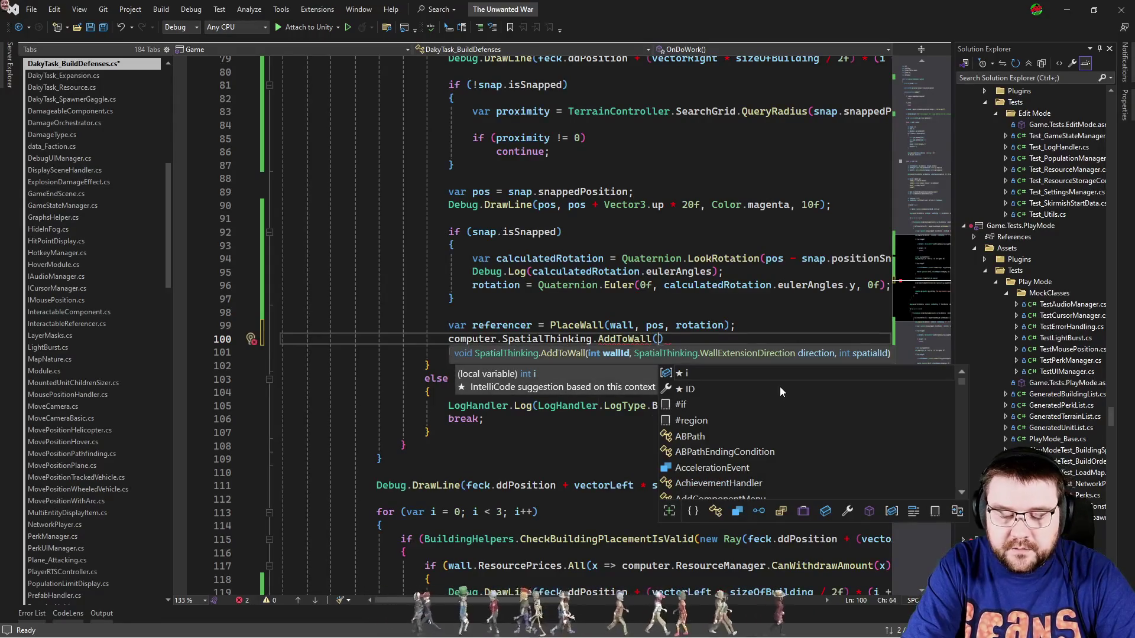
key("Escape")
key("ctrl+shift+Left")
type("add")
key("Down")
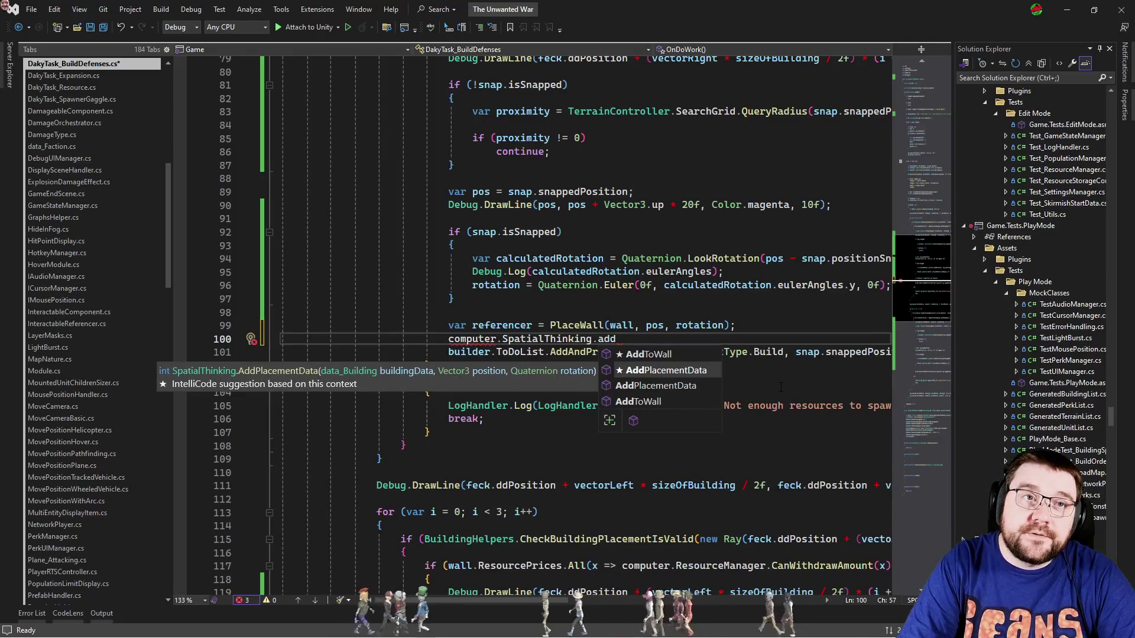
key("Tab")
key("shift+Home")
key("BackSpace")
key("ctrl+shift+l")
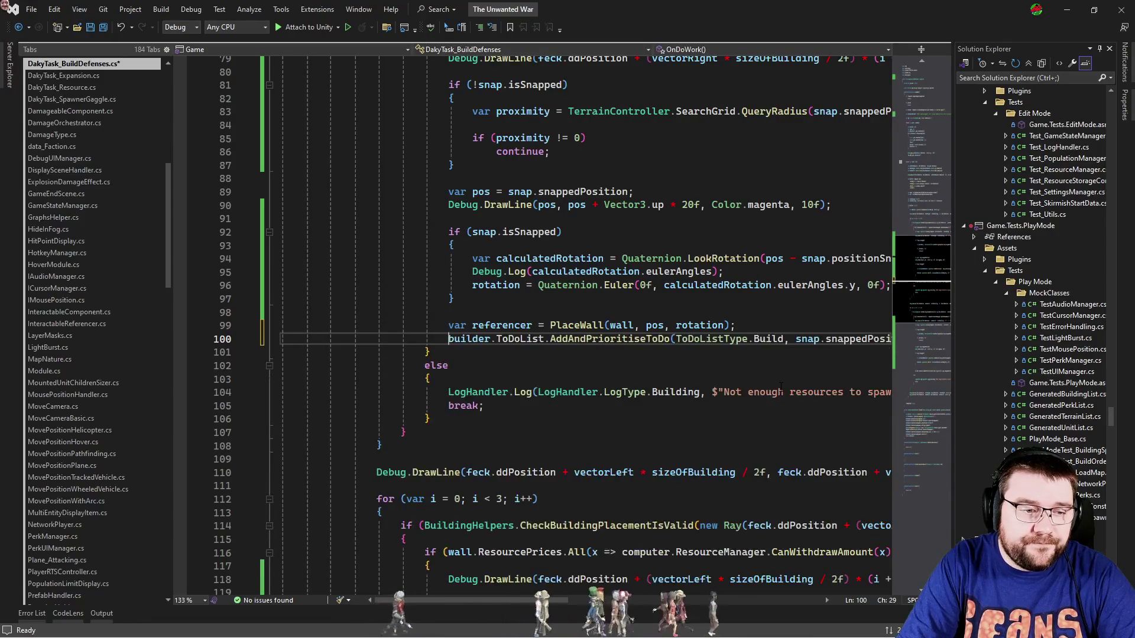
key("ctrl+Tab")
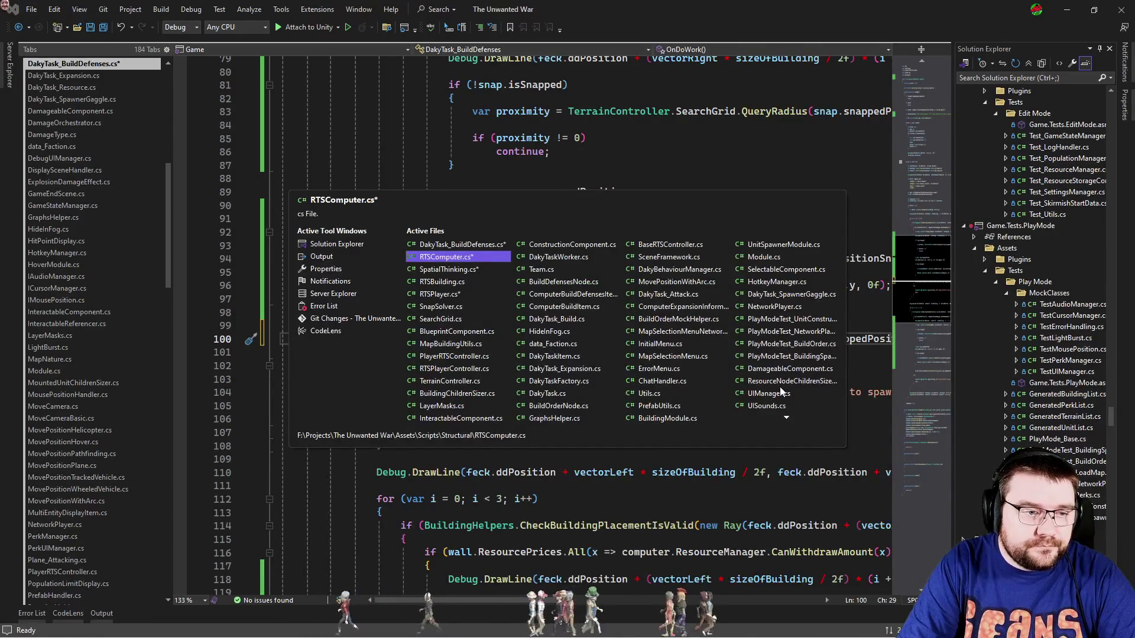
In SpatialThinking.cs, change the wall data dictionary to Dictionary<int, int>.
key("ctrl+Tab")
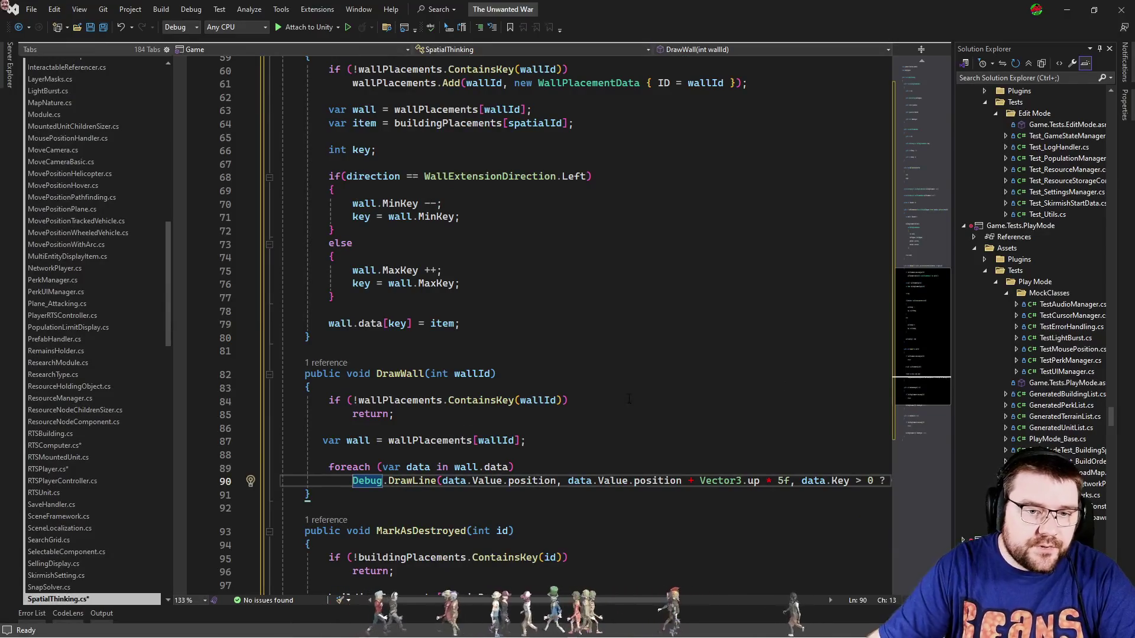
scroll(514, 373, "up", 6)
scroll(526, 376, "down", 2)
left_click(593, 325)
key("Up")
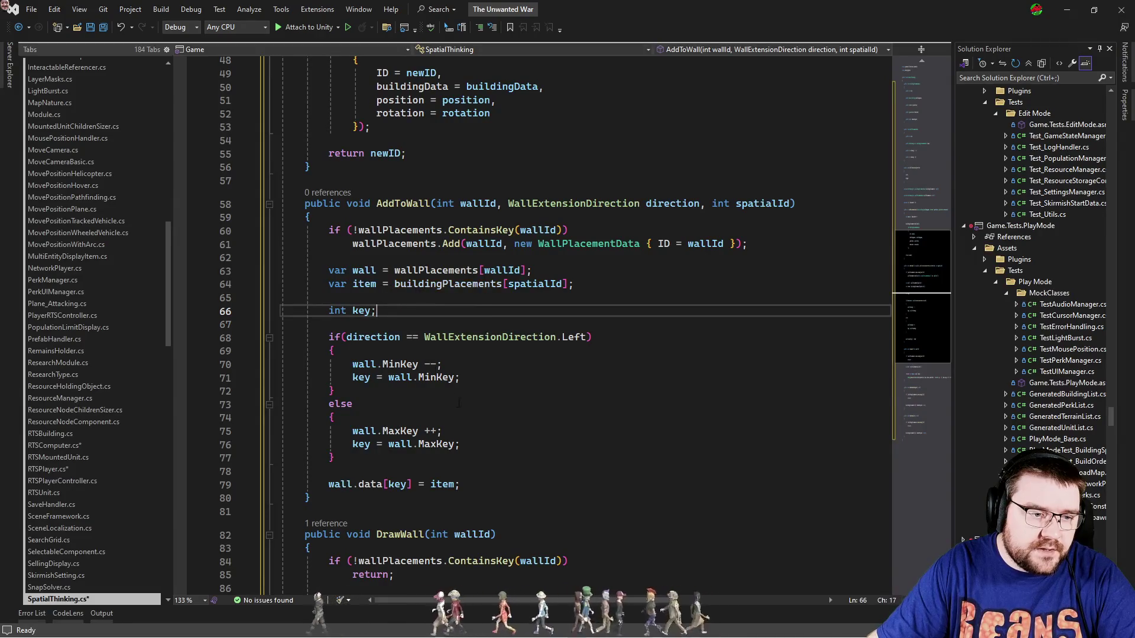
scroll(394, 494, "up", 12)
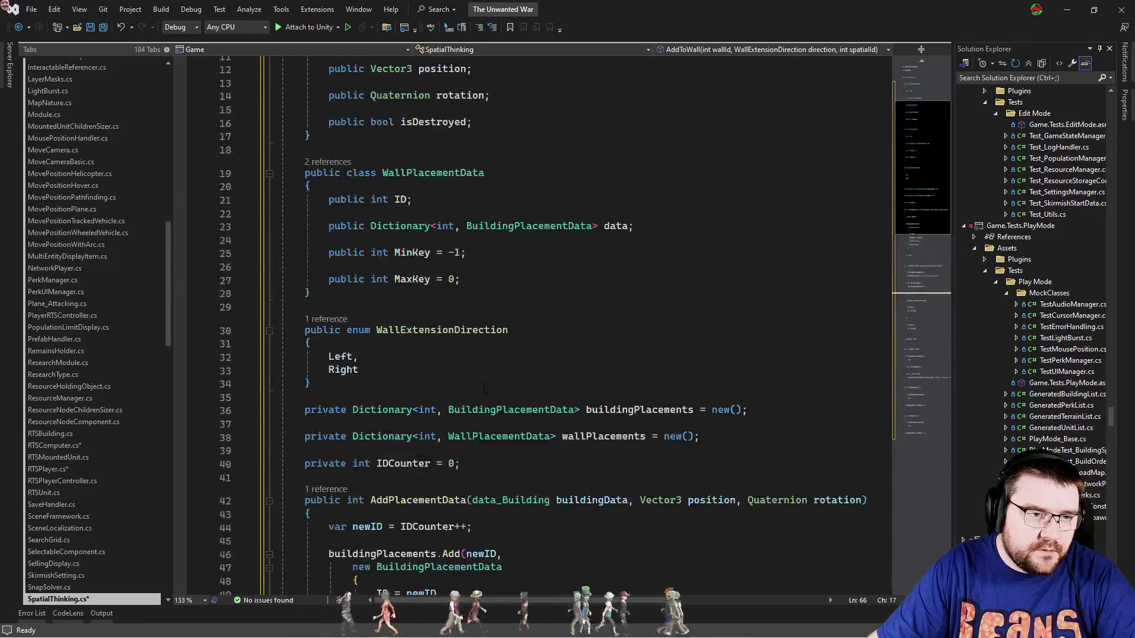
type("in")
Replace item with spatialId in AddToWall's wall.data[key] assignment.
scroll(650, 413, "down", 15)
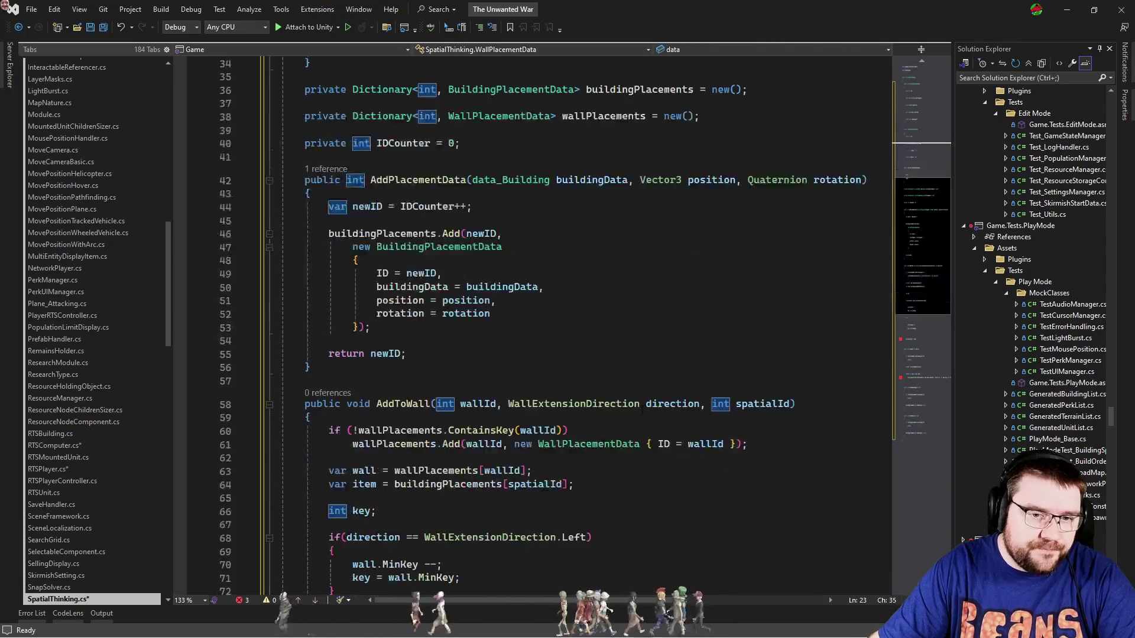
scroll(525, 373, "down", 3)
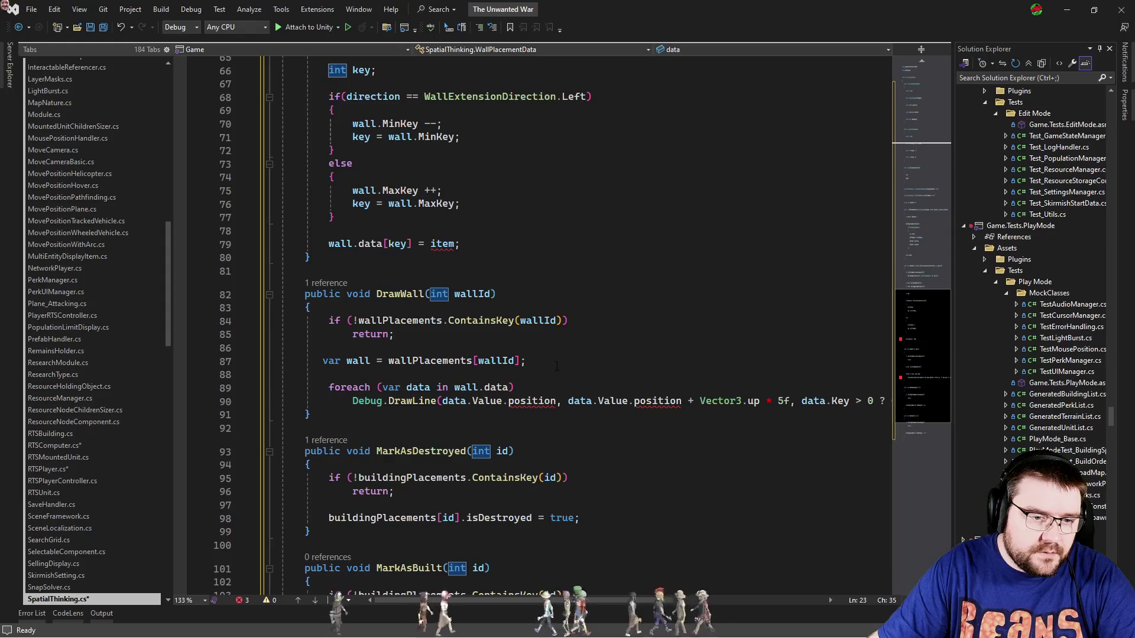
scroll(582, 359, "up", 1)
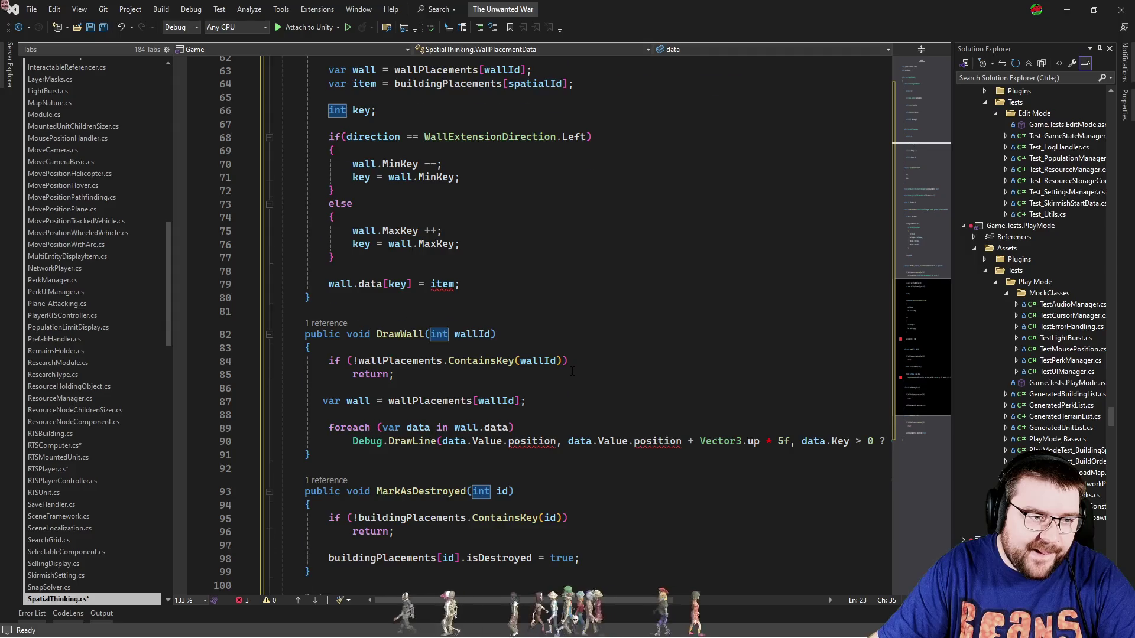
scroll(572, 371, "up", 4)
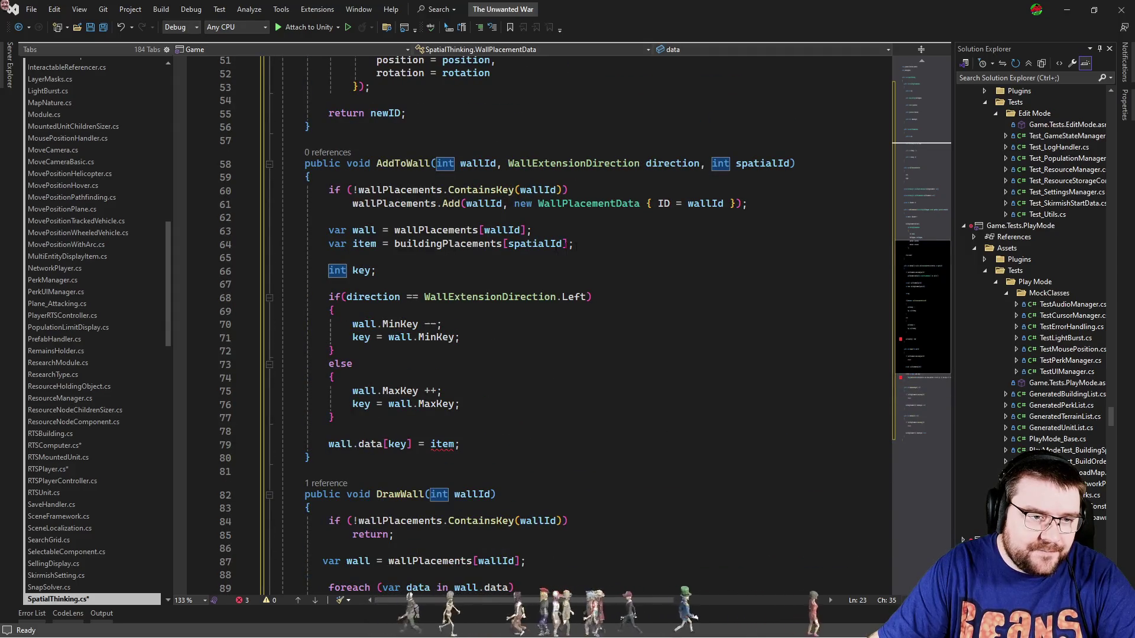
double_click(550, 244)
key("ctrl+c")
double_click(442, 443)
key("ctrl+v")
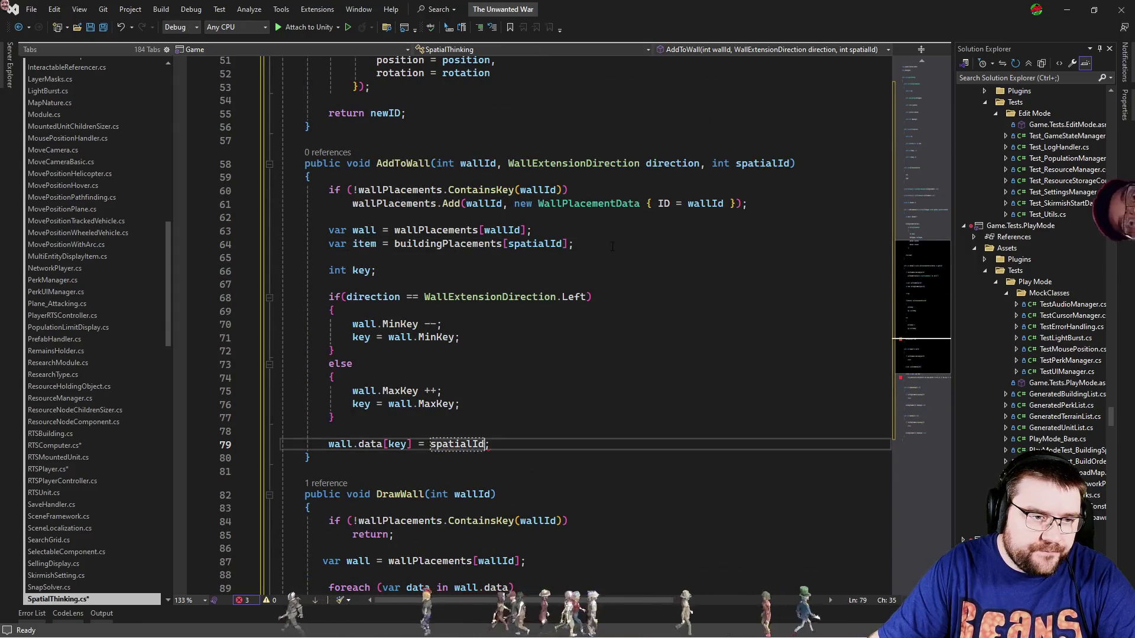
Delete the unused var item line and its leftover blank line from AddToWall.
left_click(591, 244)
key("ctrl+x")
scroll(636, 380, "down", 4)
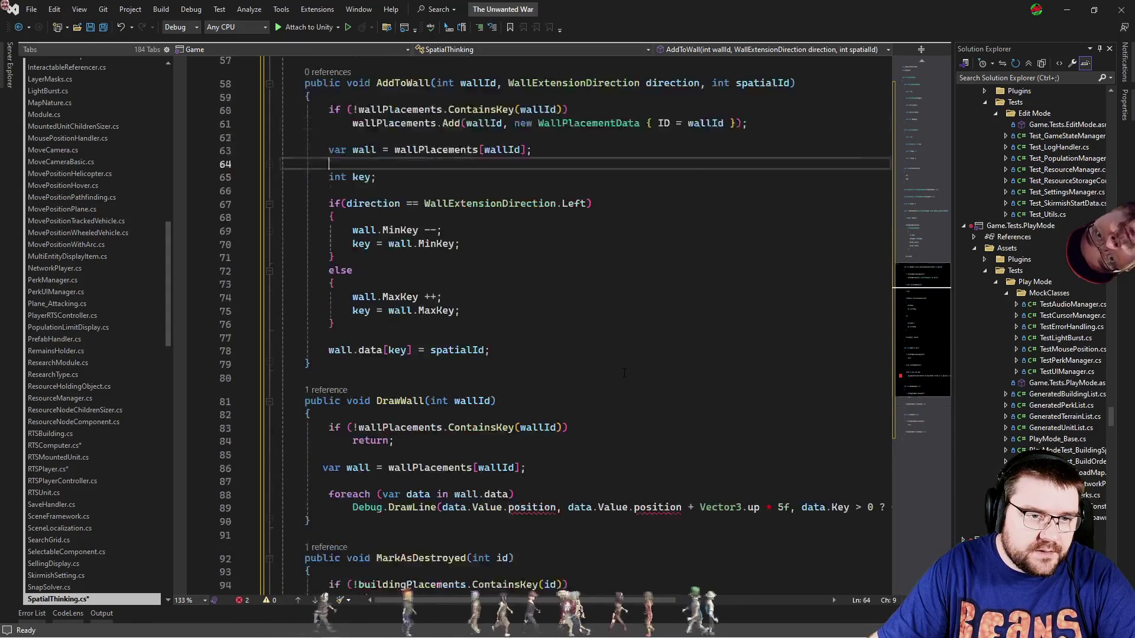
key("ctrl+x")
scroll(577, 364, "down", 3)
Give DrawWall's foreach loop a braced body around the DrawLine call.
left_click(543, 281)
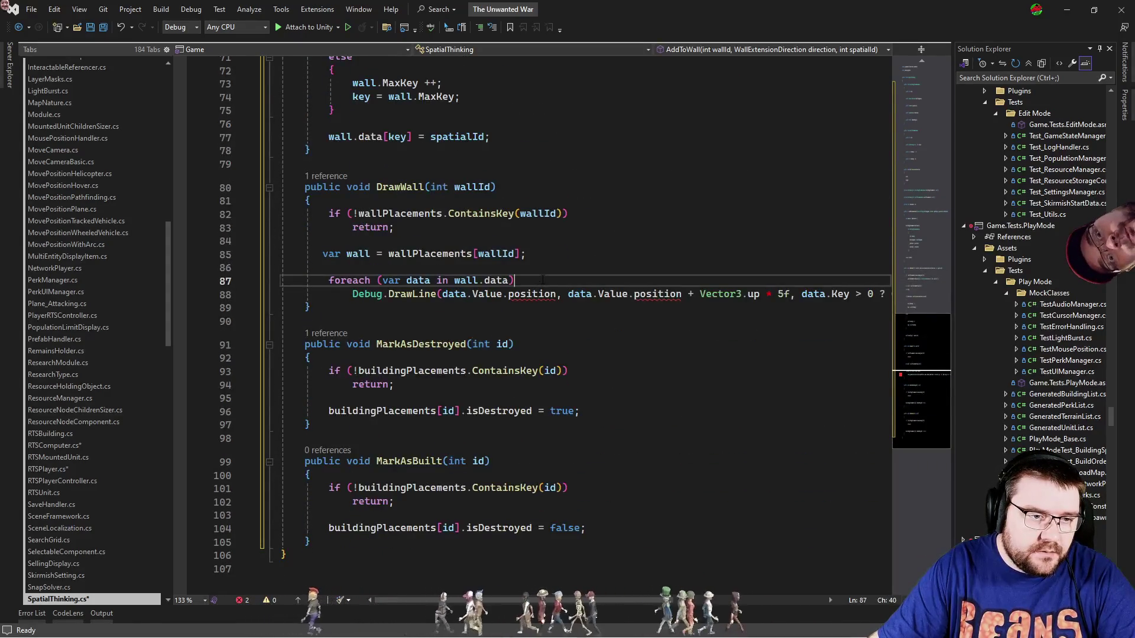
key("Return")
type("{")
key("Return")
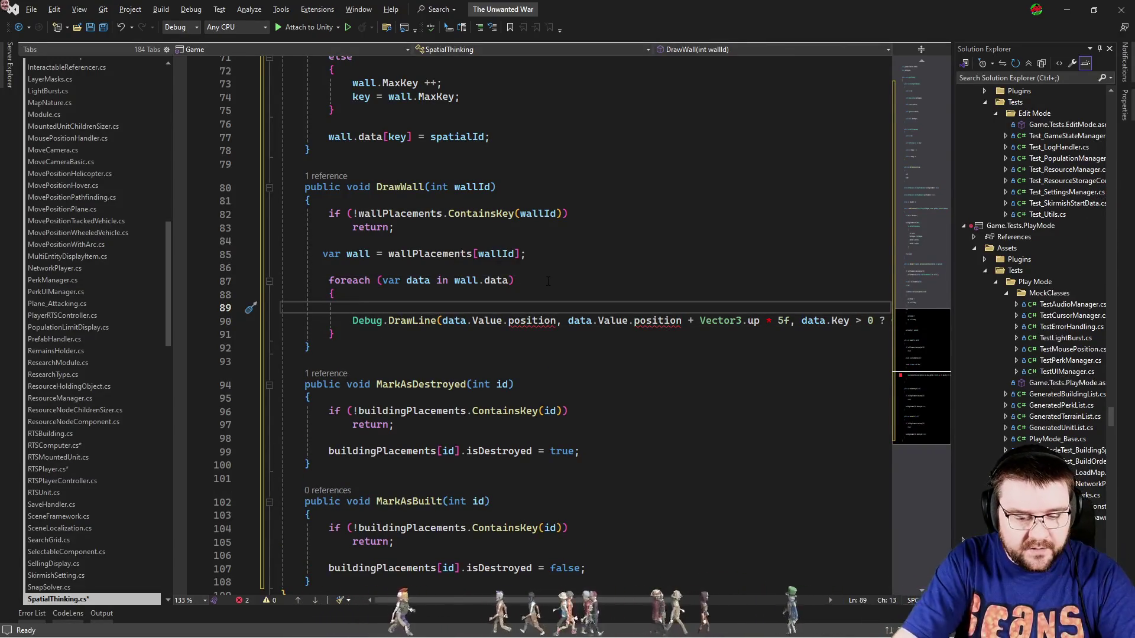
type("var item =")
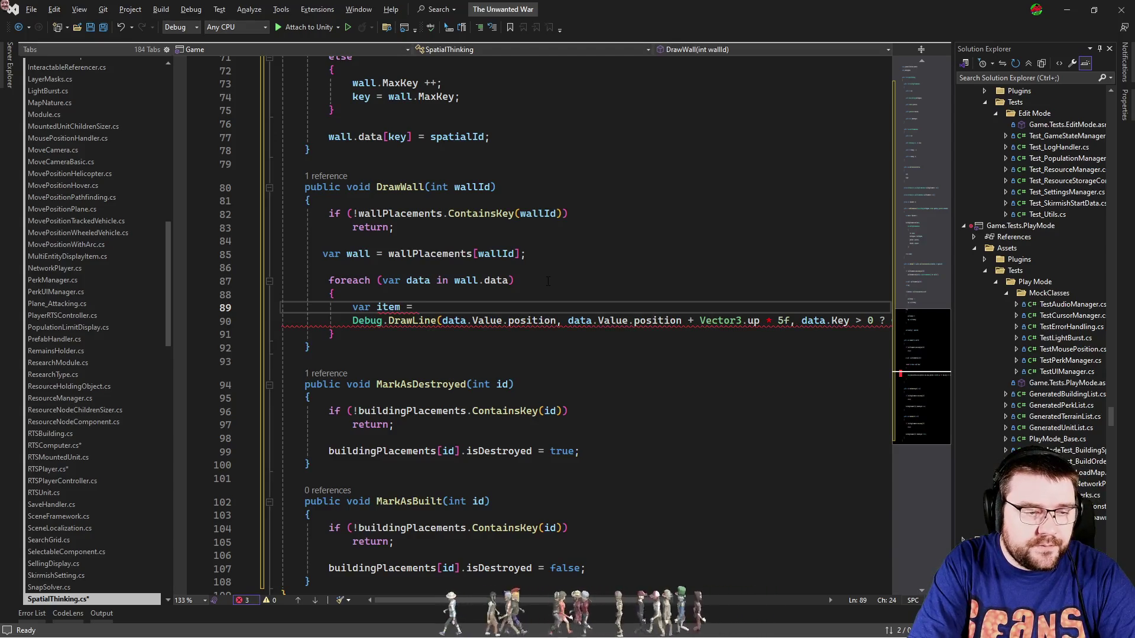
type("bu")
type(".")
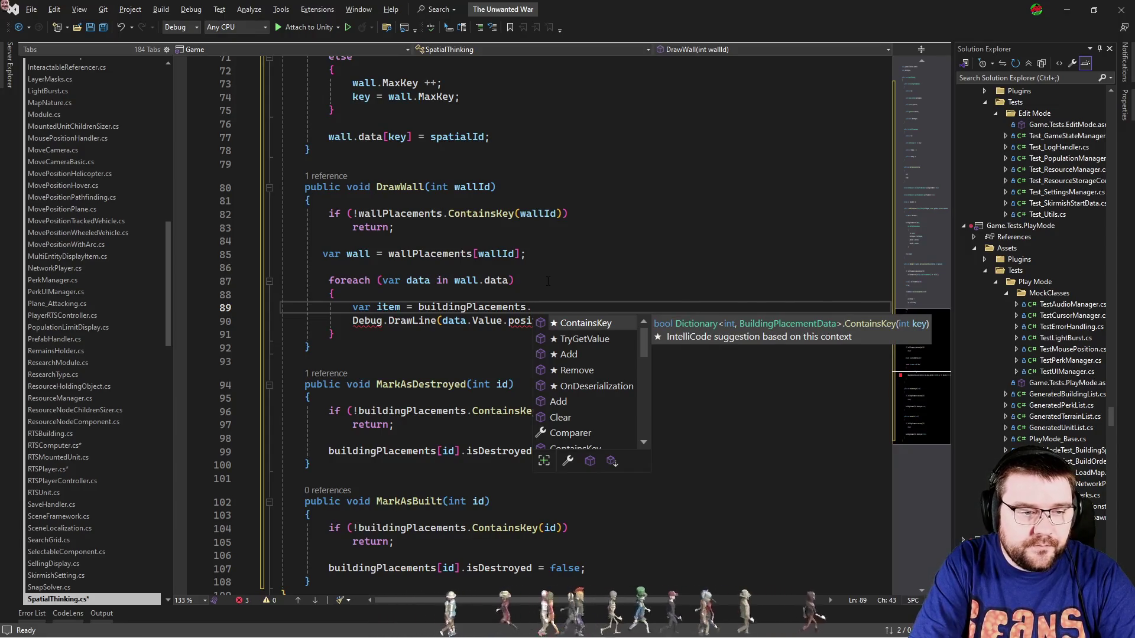
key("Escape")
key("shift+Home")
Add 'if (!buildingPlacements.ContainsKey(data.Value)) continue;' at the top of the loop.
type("if(!")
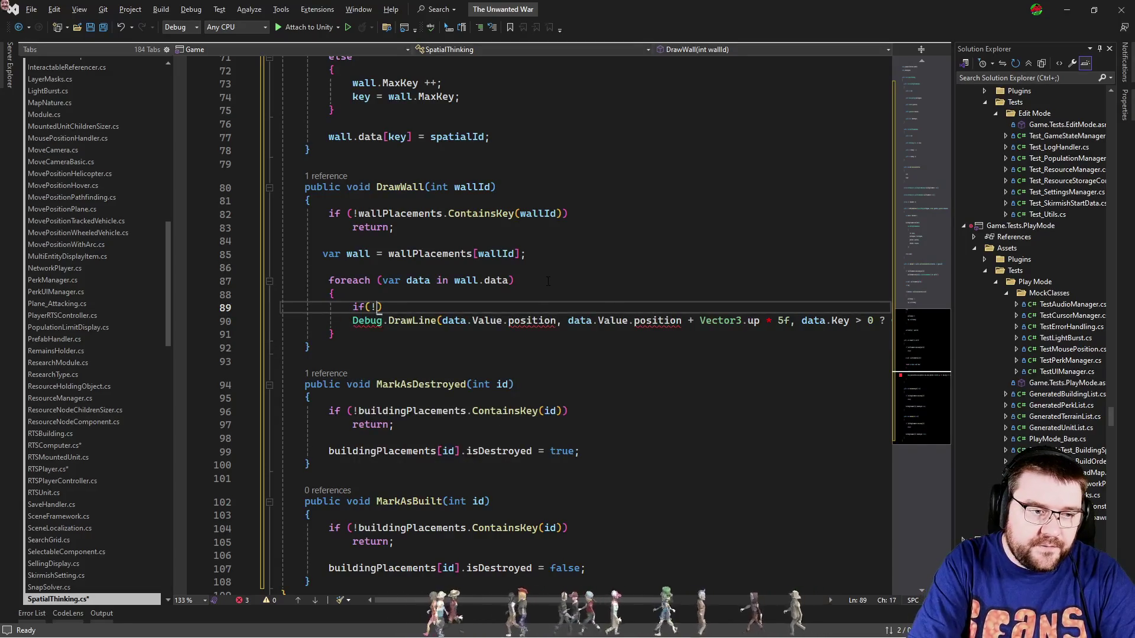
type("bu")
key("Tab")
type(".")
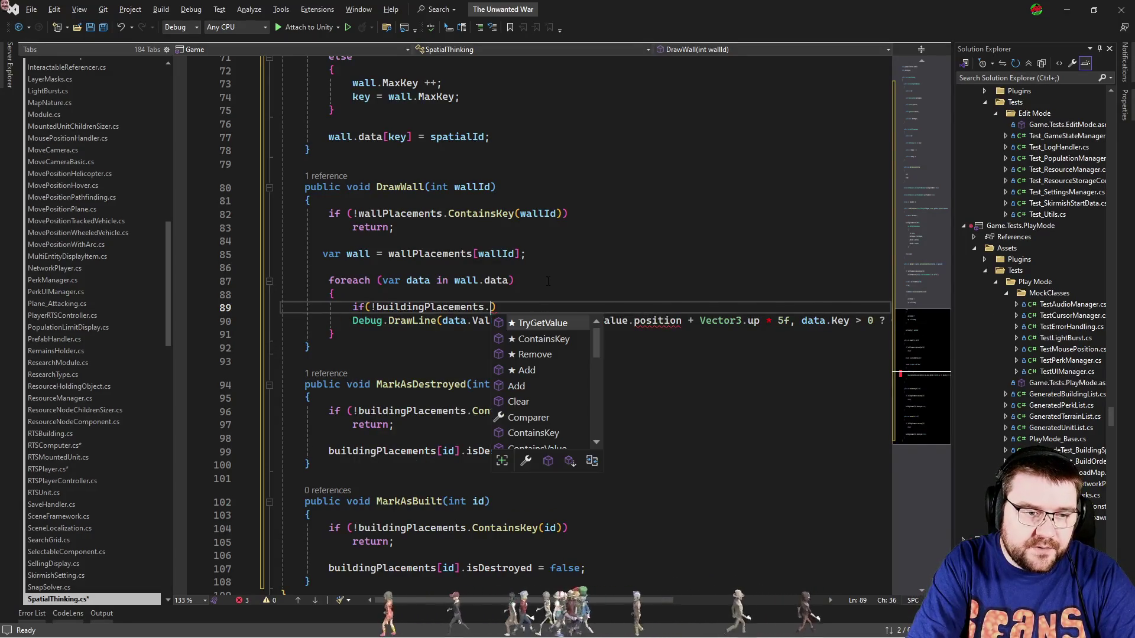
type("con")
key("Tab")
type("(")
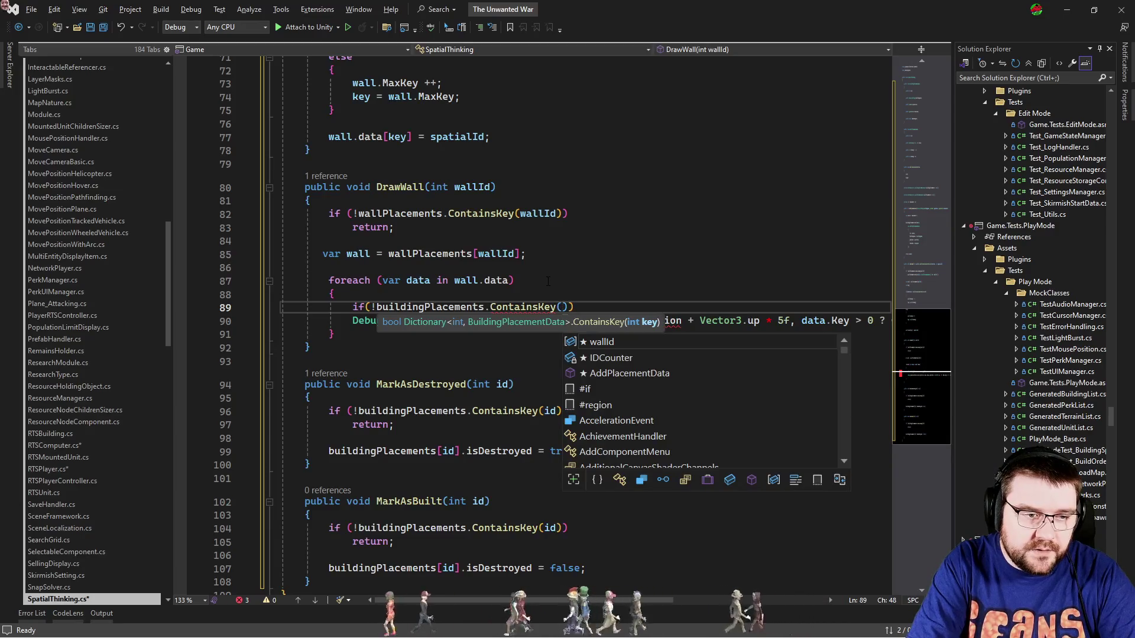
type("data.")
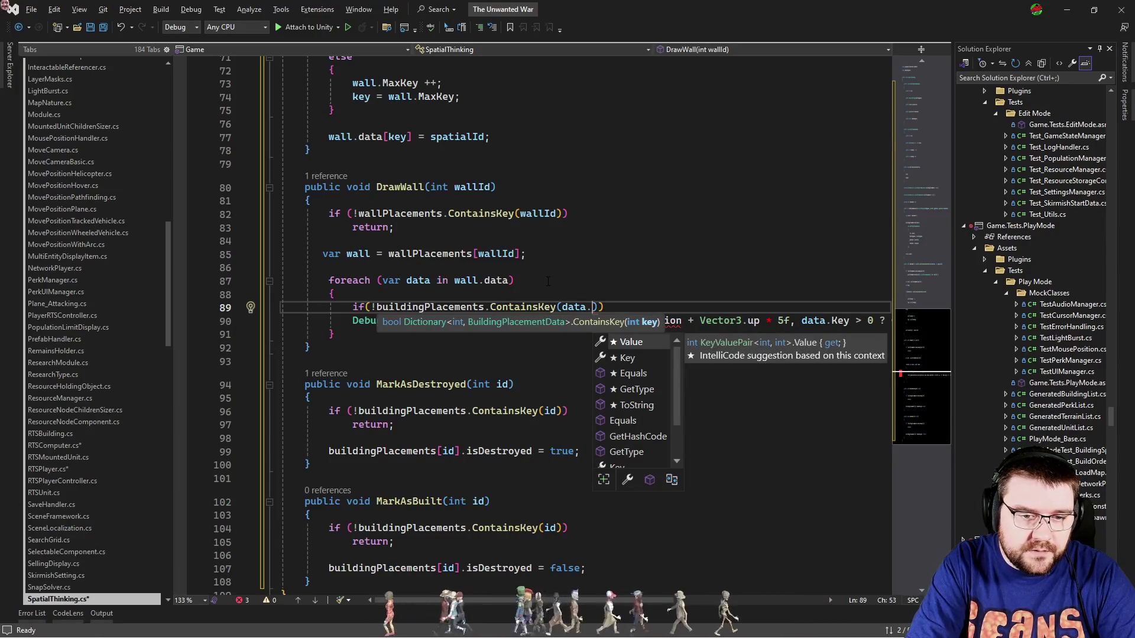
key("Tab")
key("End")
key("Return")
type("continue;")
key("Return")
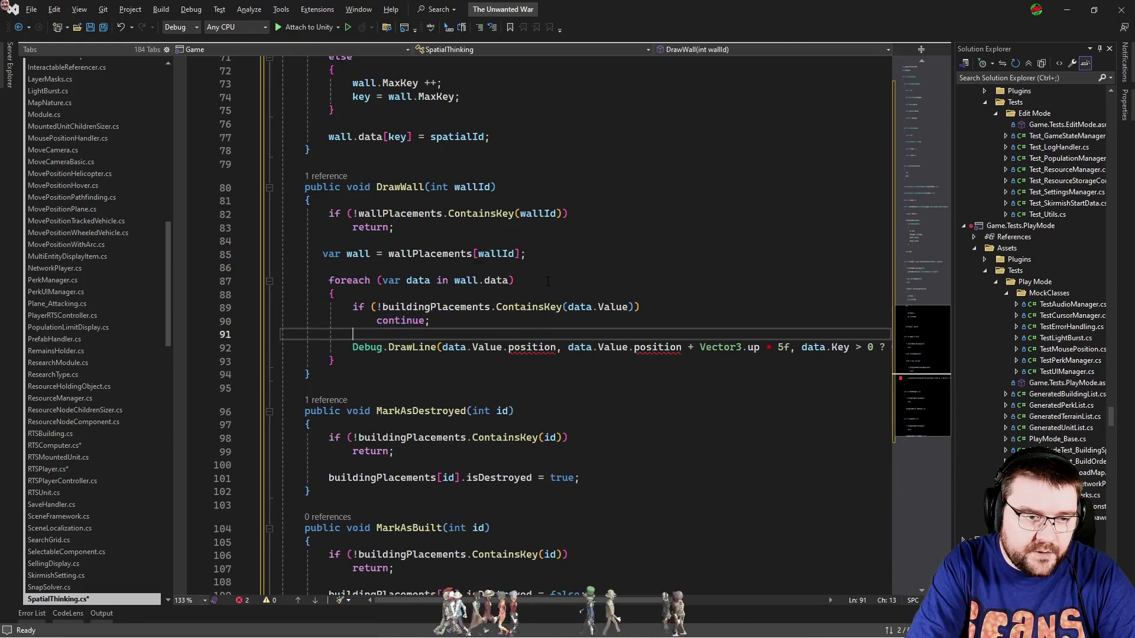
key("Return")
key("Return")
Declare var item = buildingPlacements[data.Value]; and draw the line from item instead of data.Value.
key("Up")
type("var item = buildingPlacements[data.Value];")
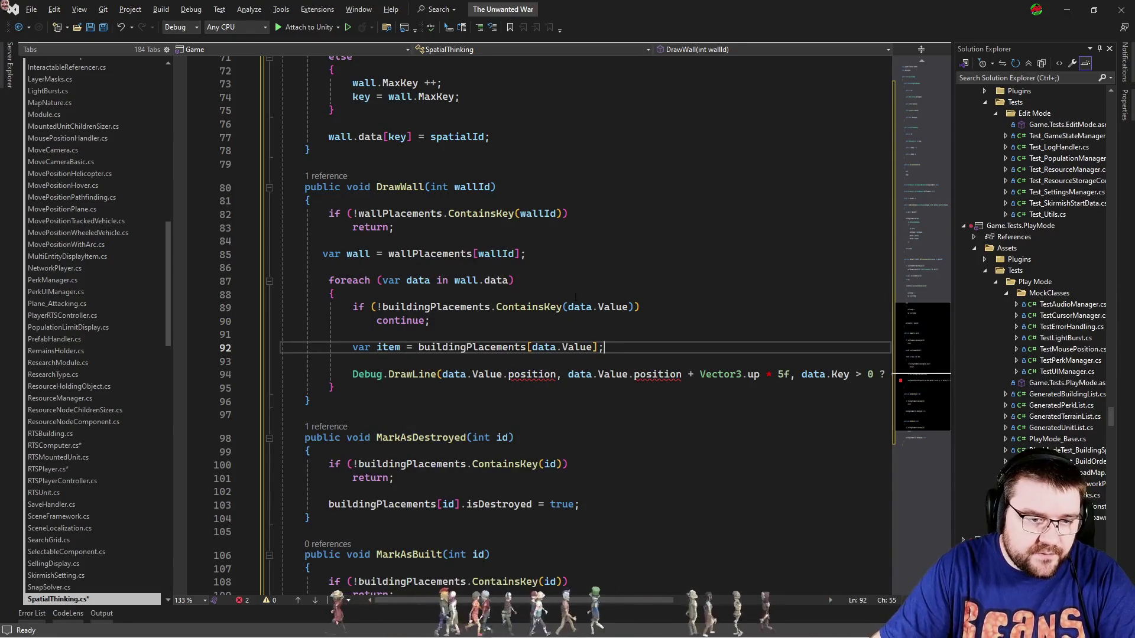
left_click(377, 347)
left_click_drag(628, 374, 438, 374)
type("item")
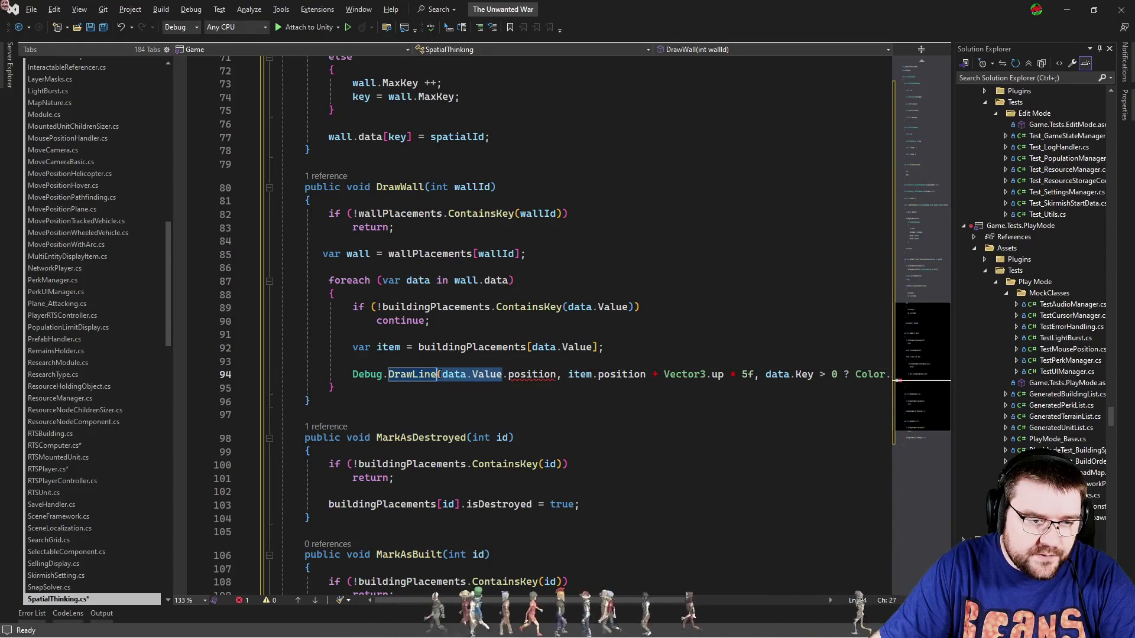
type("item")
scroll(438, 374, "right", 2)
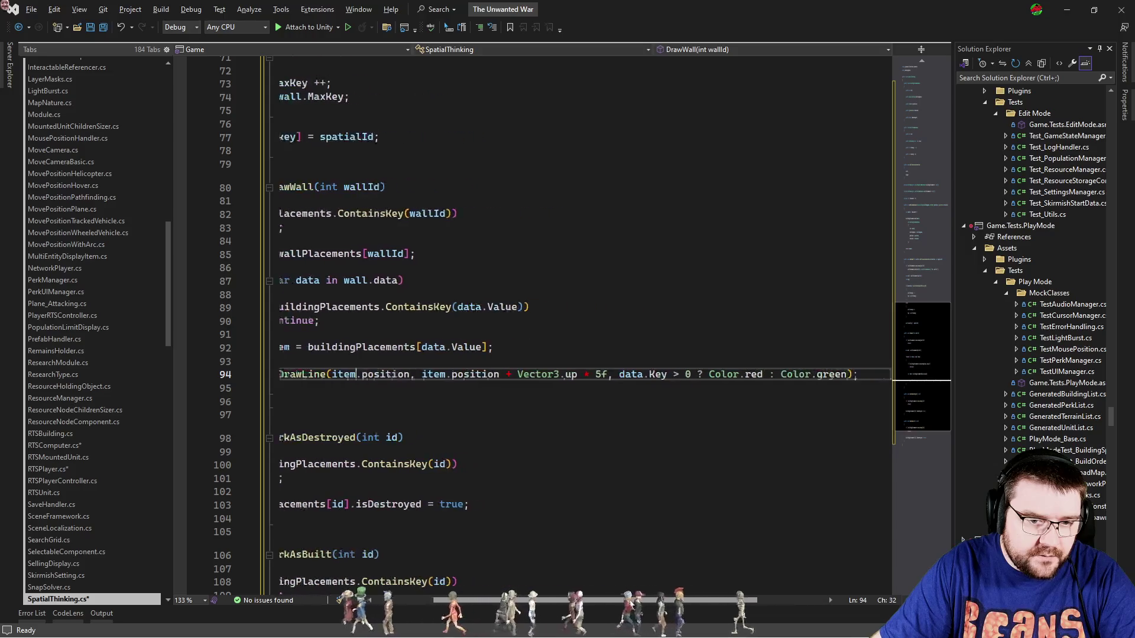
scroll(641, 599, "left", 3)
left_click(515, 405)
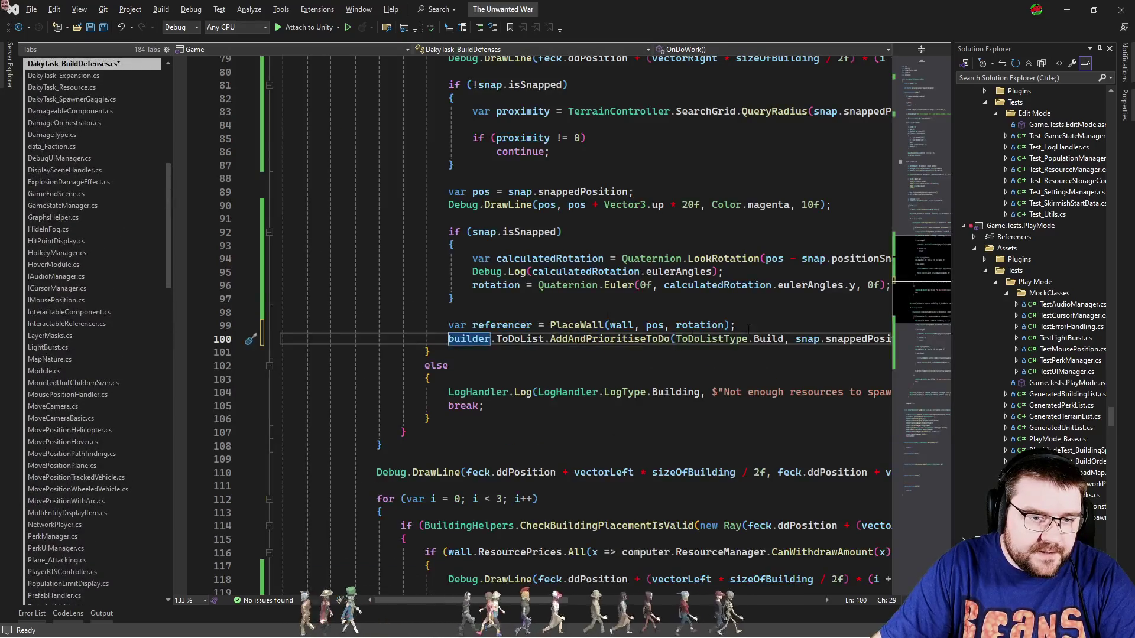
left_click(766, 327)
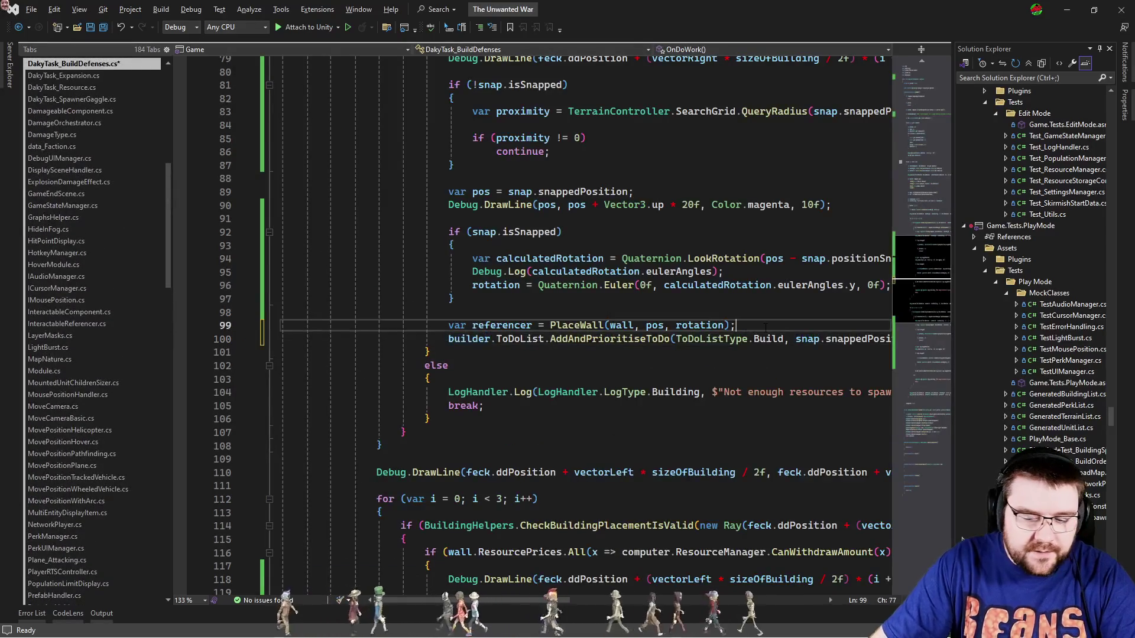
After PlaceWall, type computer.SpatialThinking.AddToWall(0, SpatialThinking.WallExtensionDirection.Right, ).
key("Return")
type("computer.sp")
key("Tab")
type("spatial.")
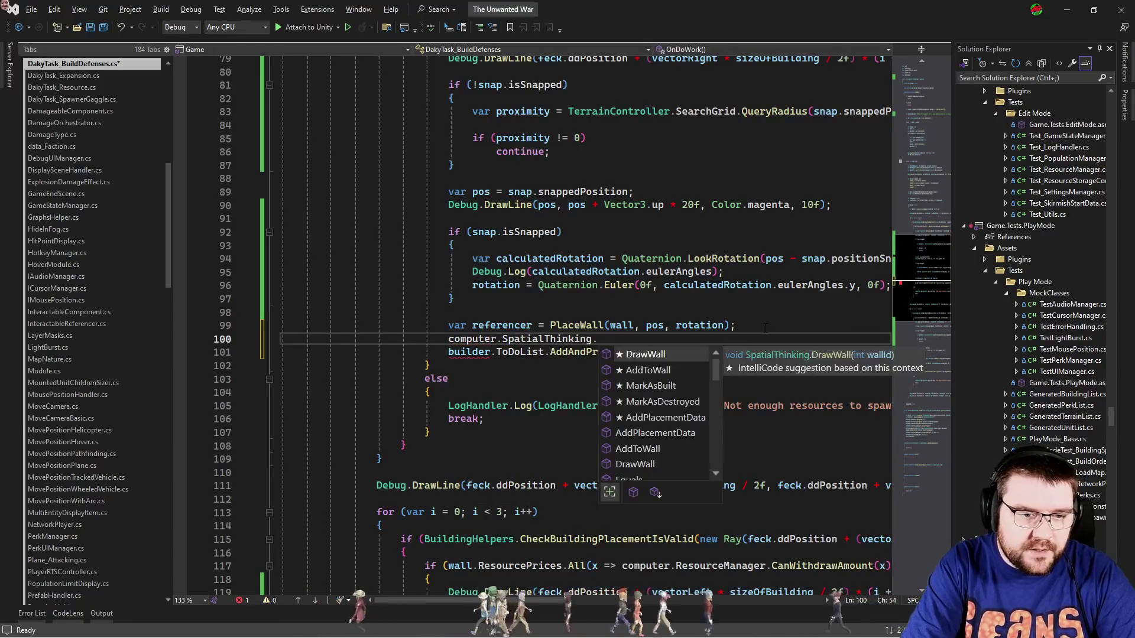
type("add")
key("Down")
type("(0,")
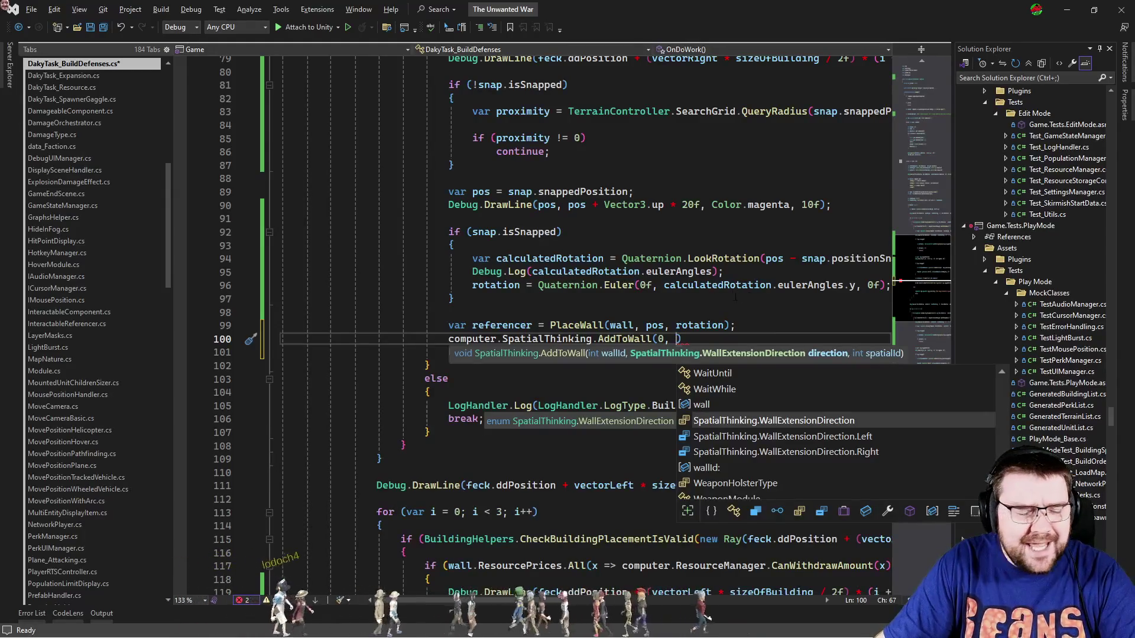
scroll(734, 297, "up", 8)
scroll(673, 278, "down", 7)
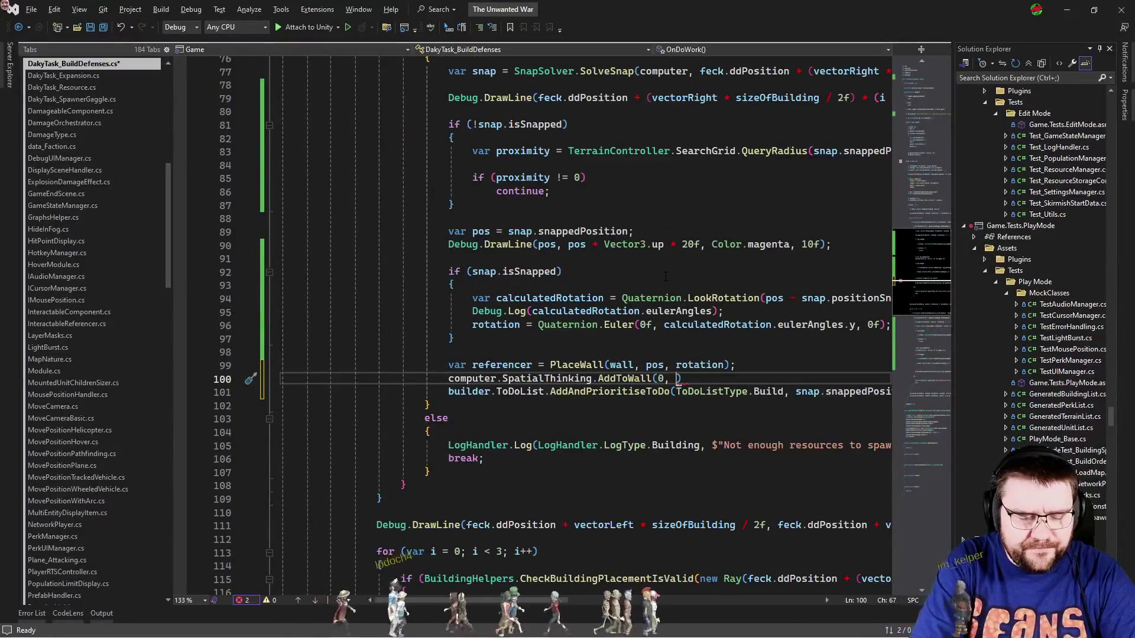
type("SpatialThinking.WallExtensionDirection.")
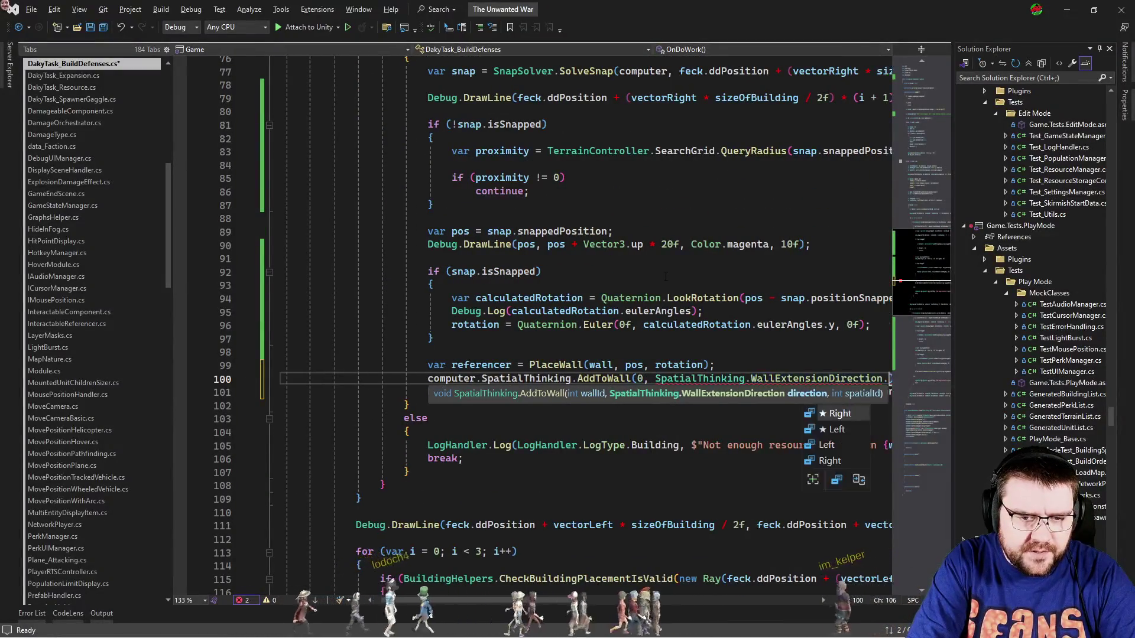
type("Right,")
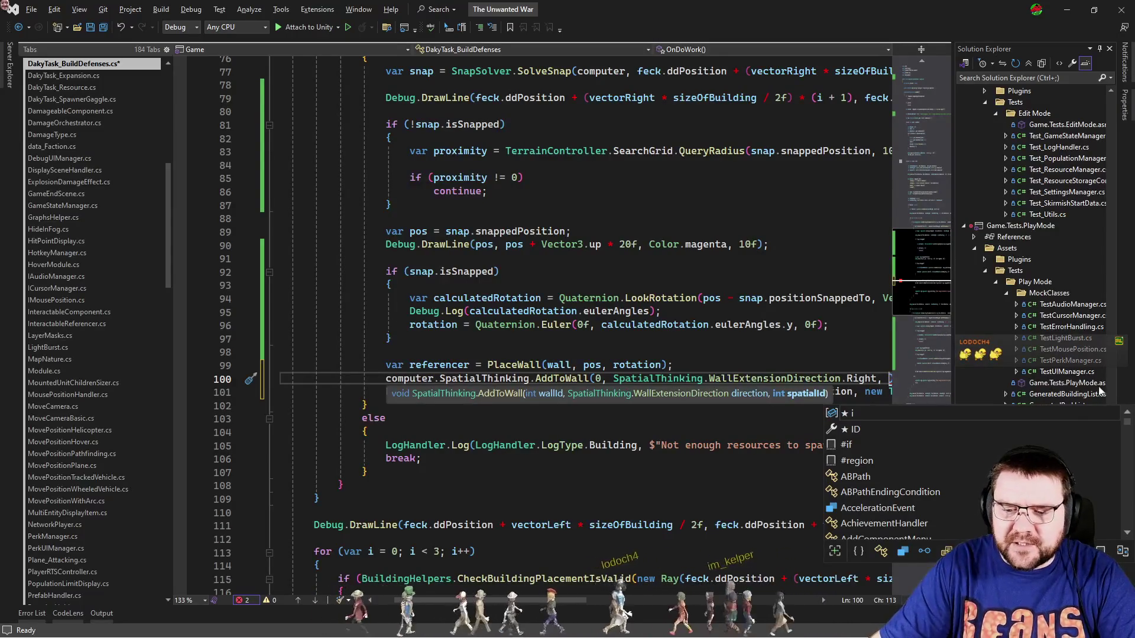
key("Escape")
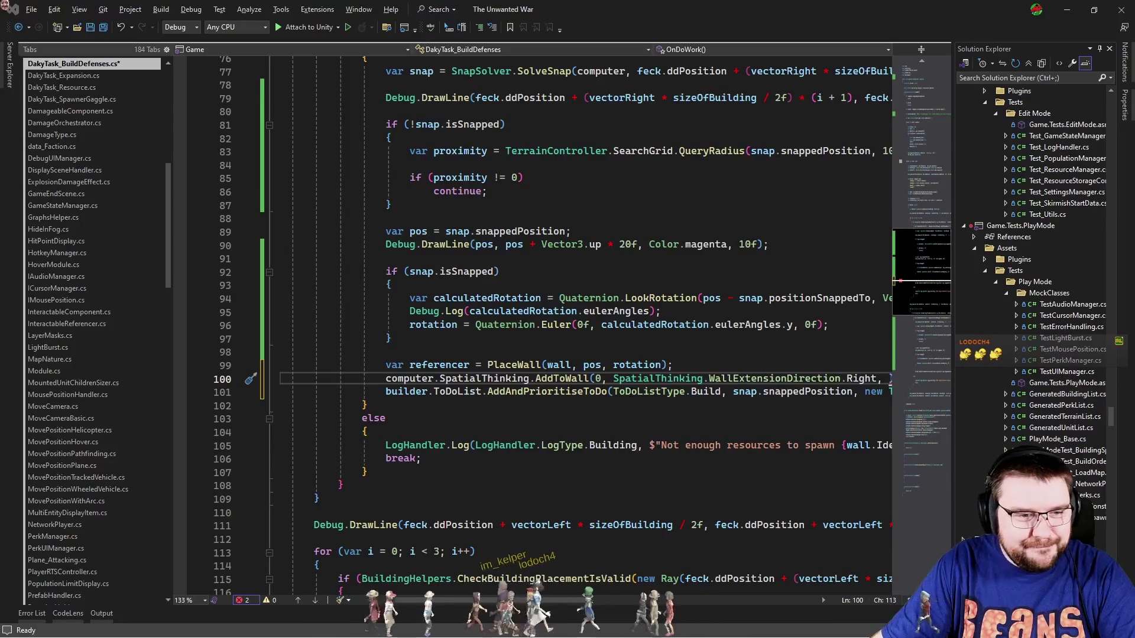
Check the surrounding code, then jump to PlaceWall's definition.
left_click(632, 392)
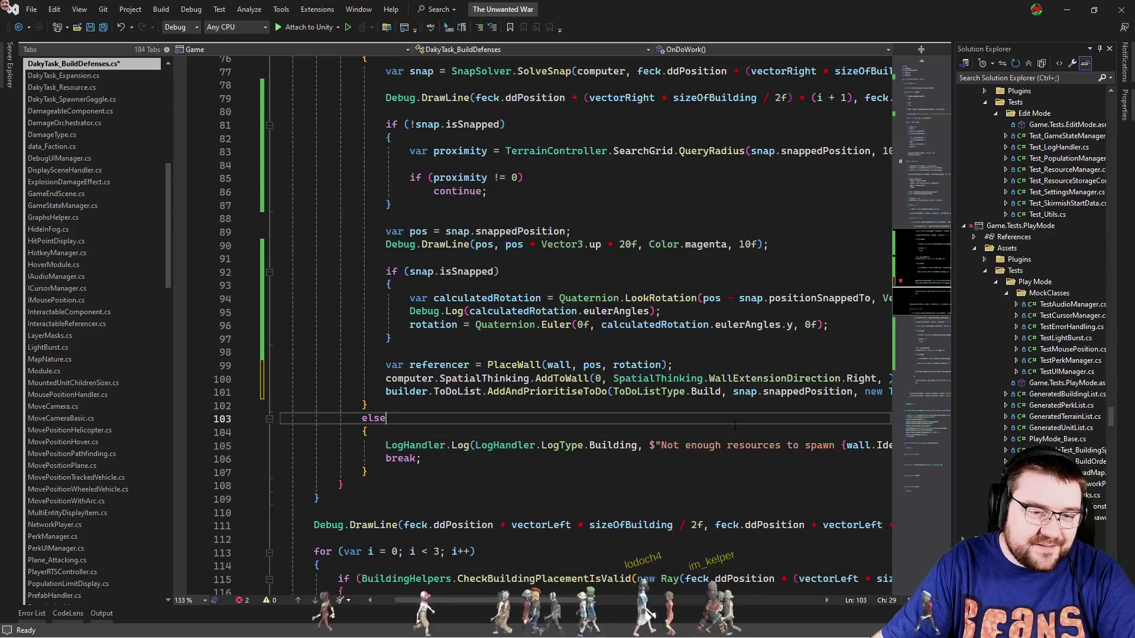
left_click(652, 406)
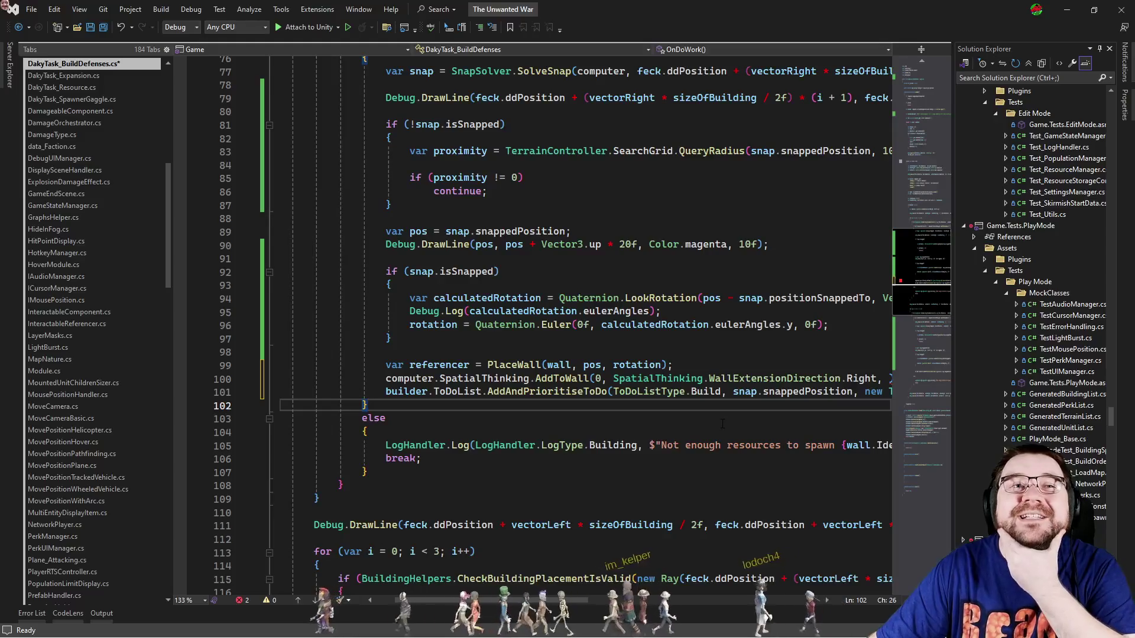
left_click(513, 365, "ctrl")
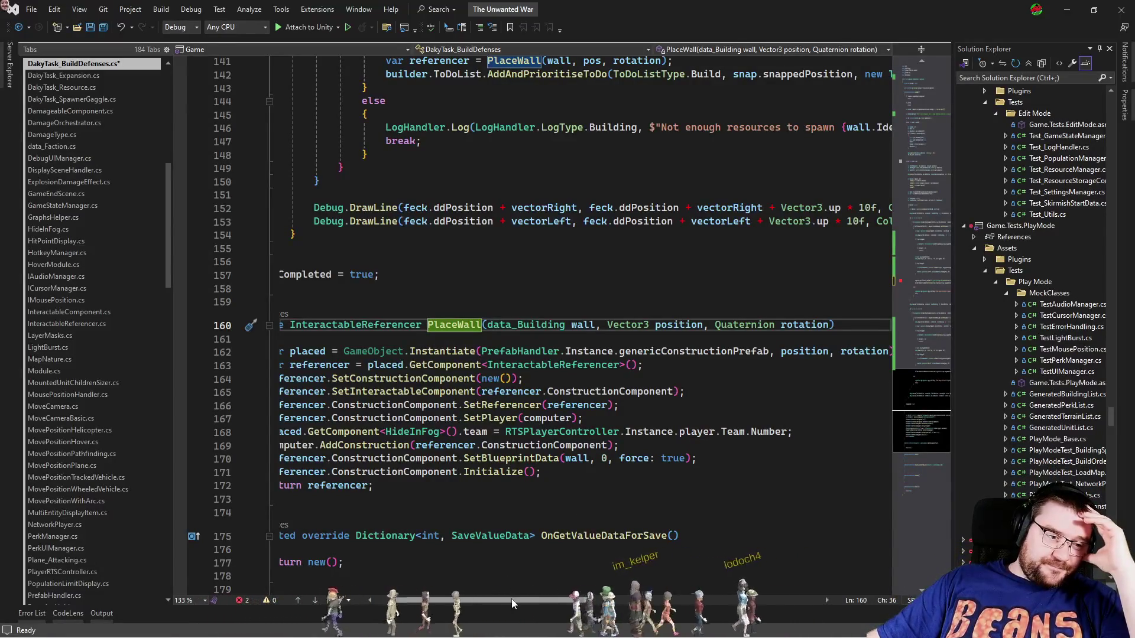
Navigate back to line 100 and put the caret in AddToWall's blank final argument.
left_click_drag(512, 598, 466, 595)
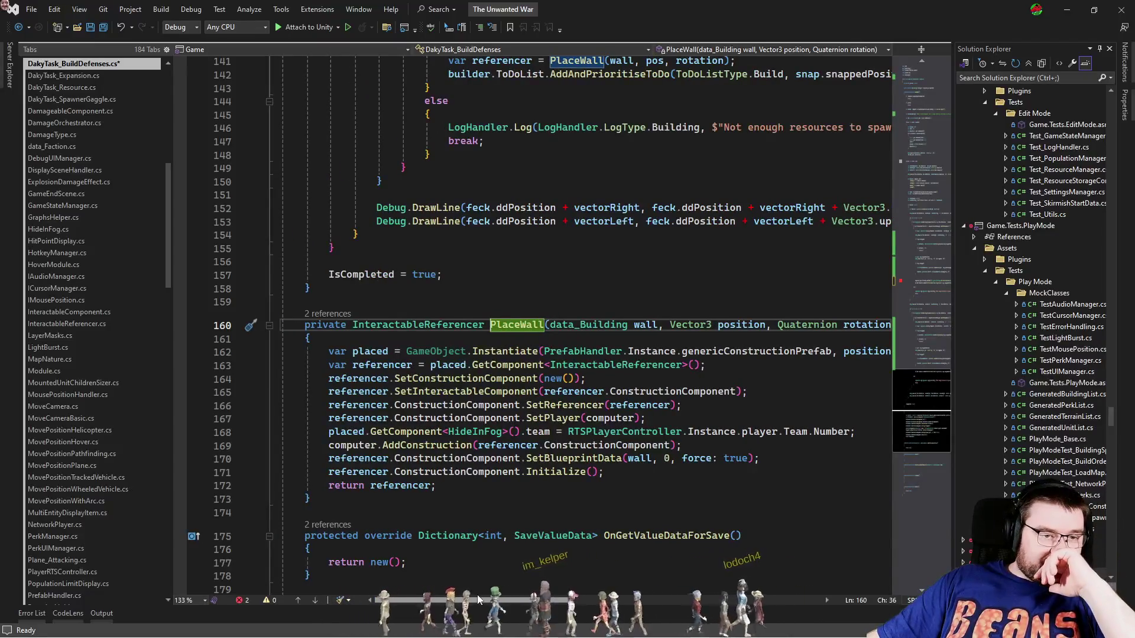
left_click(913, 269)
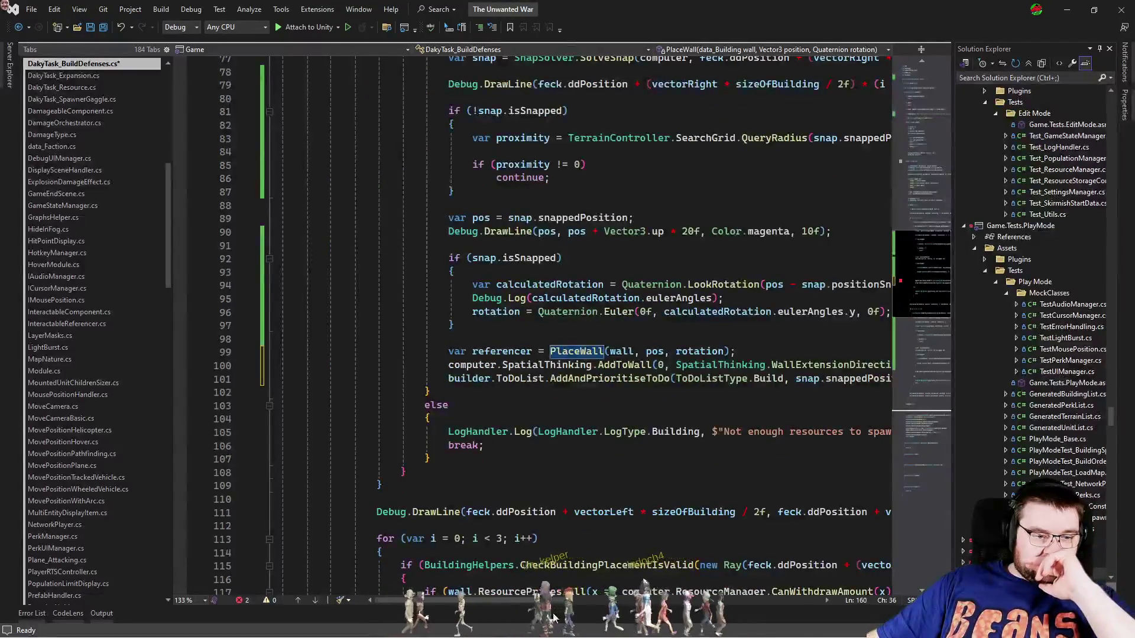
left_click_drag(518, 598, 590, 599)
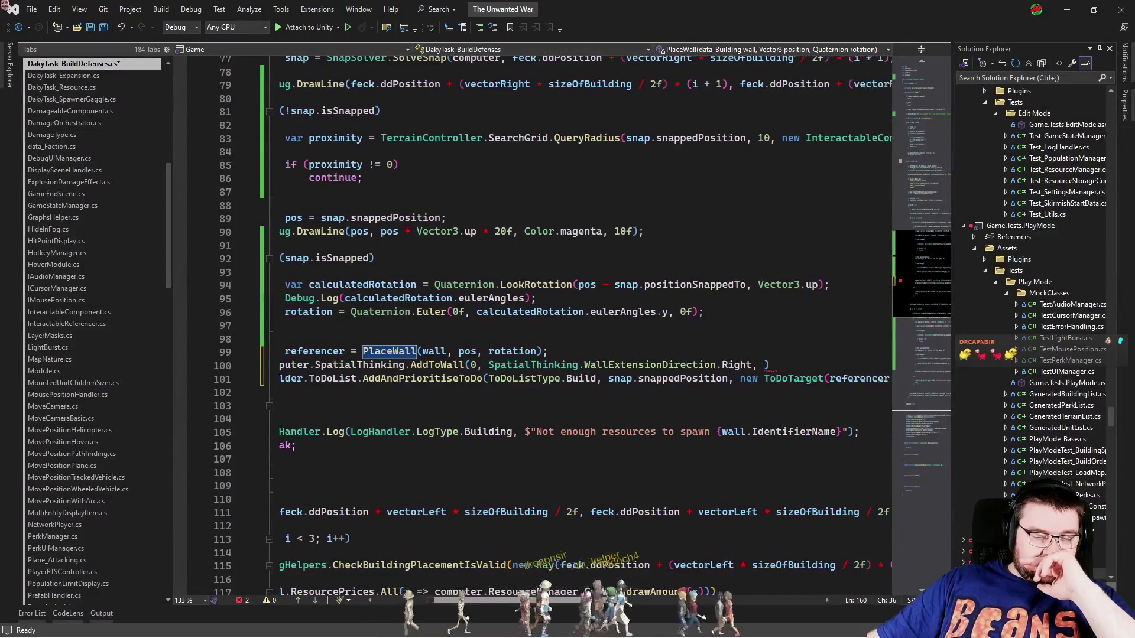
left_click(759, 365)
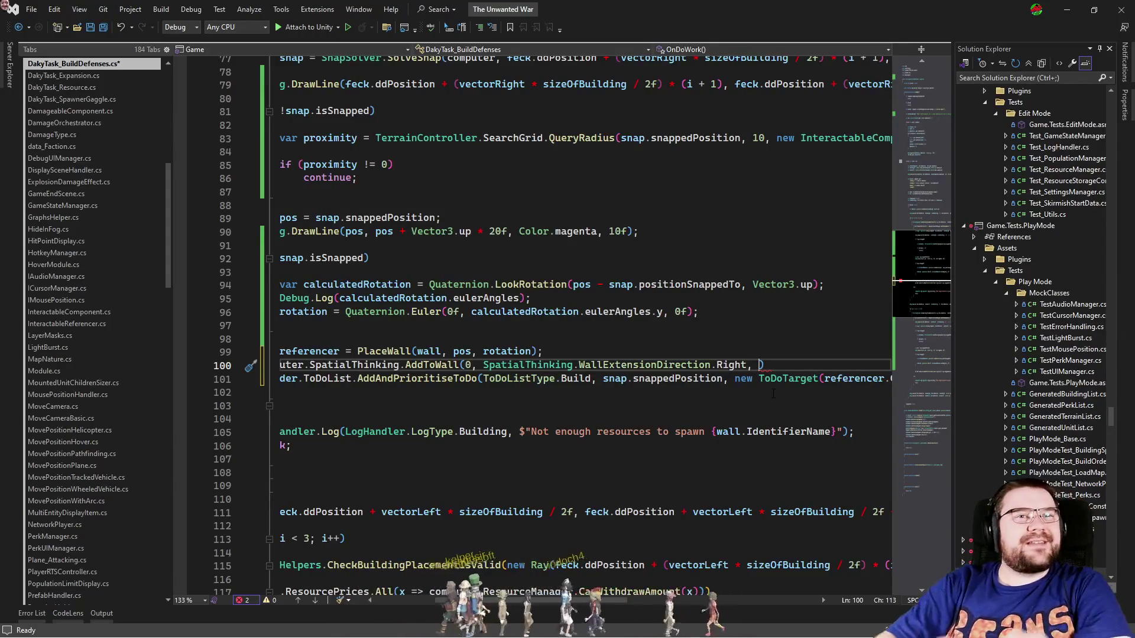
key("ctrl+Tab")
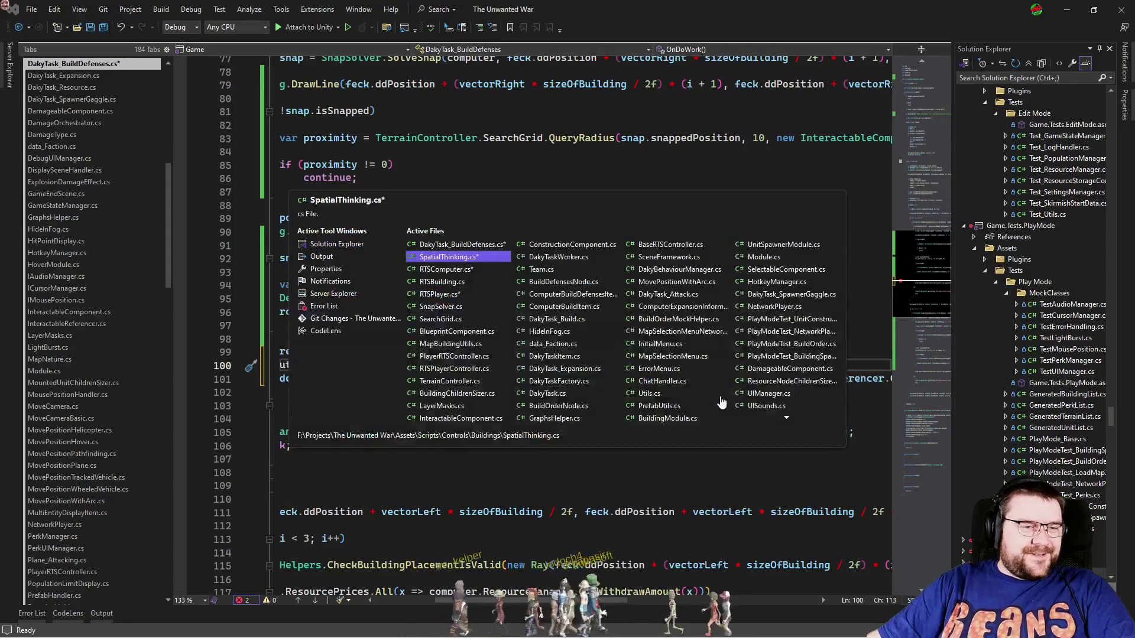
Switch to RTSComputer.cs and scroll down to the OnAddBuilding/OnRemoveBuilding handlers.
key("Tab")
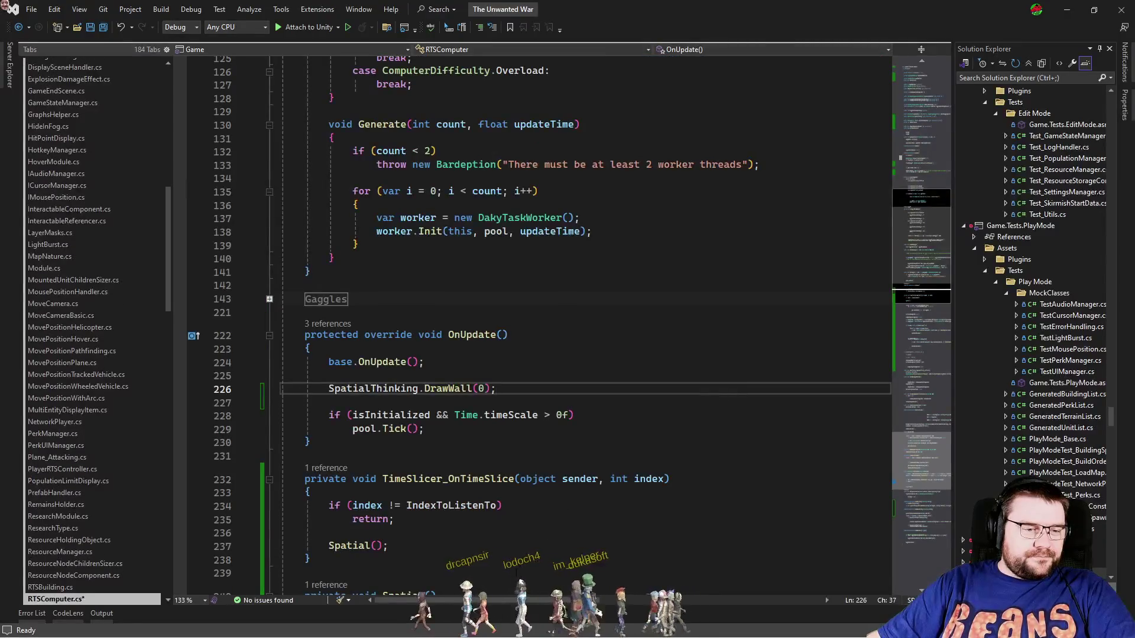
scroll(529, 551, "down", 20)
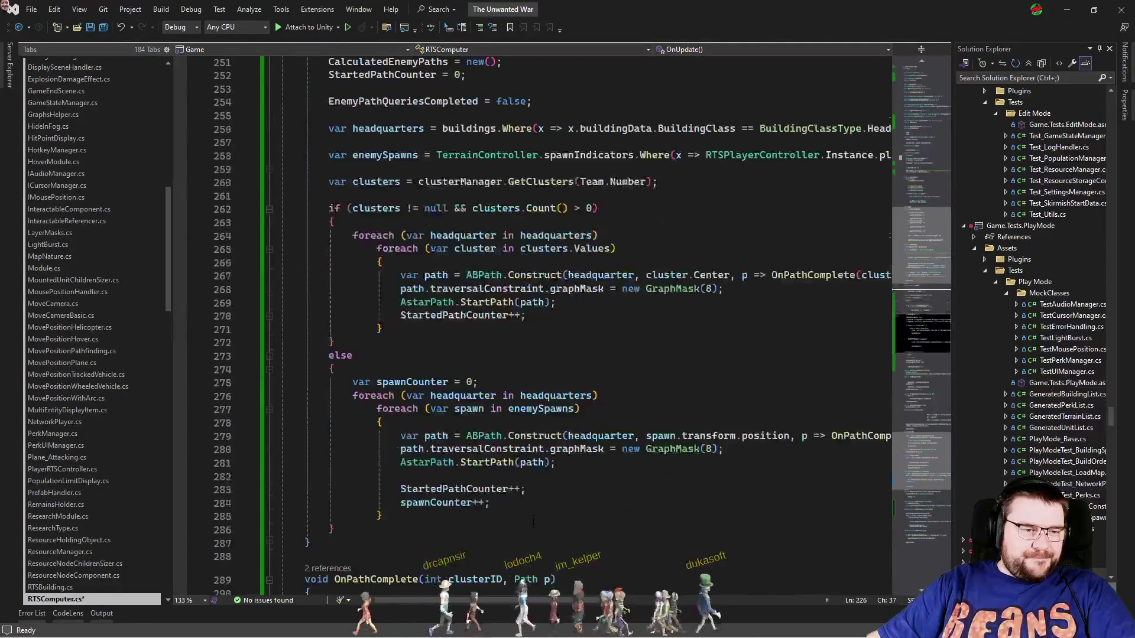
scroll(533, 520, "down", 7)
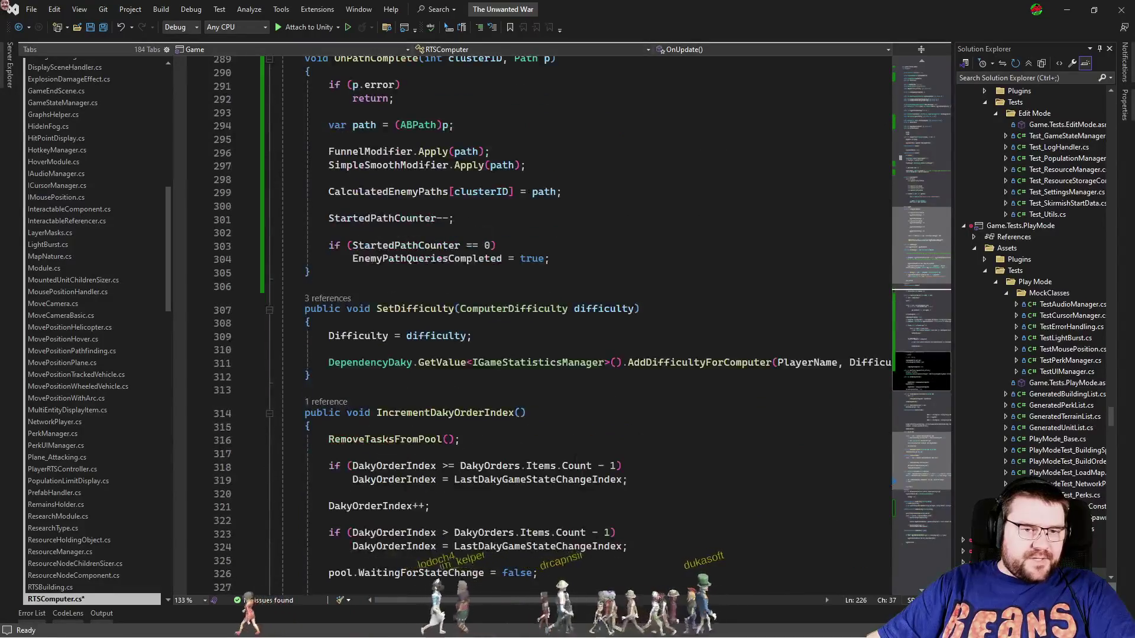
left_click(915, 185)
left_click(575, 388)
left_click(903, 517)
left_click(602, 367)
Comment out OnAddBuilding's AddPlacementData call and SpatialId assignment on lines 443–444.
left_click_drag(504, 254, 293, 235)
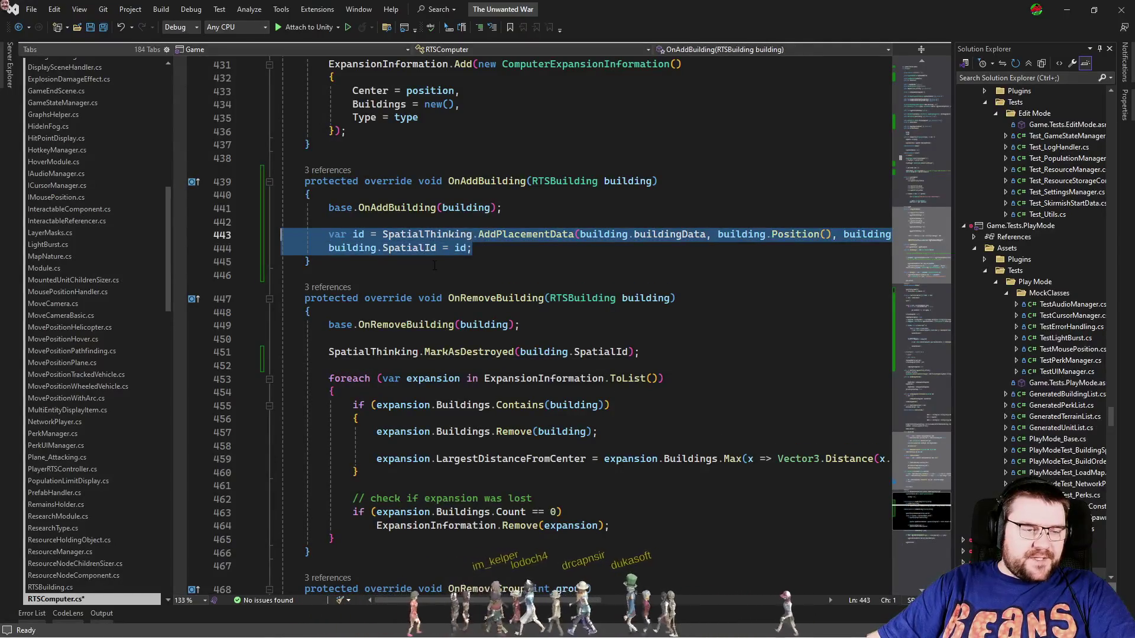
key("ctrl+c")
key("Up")
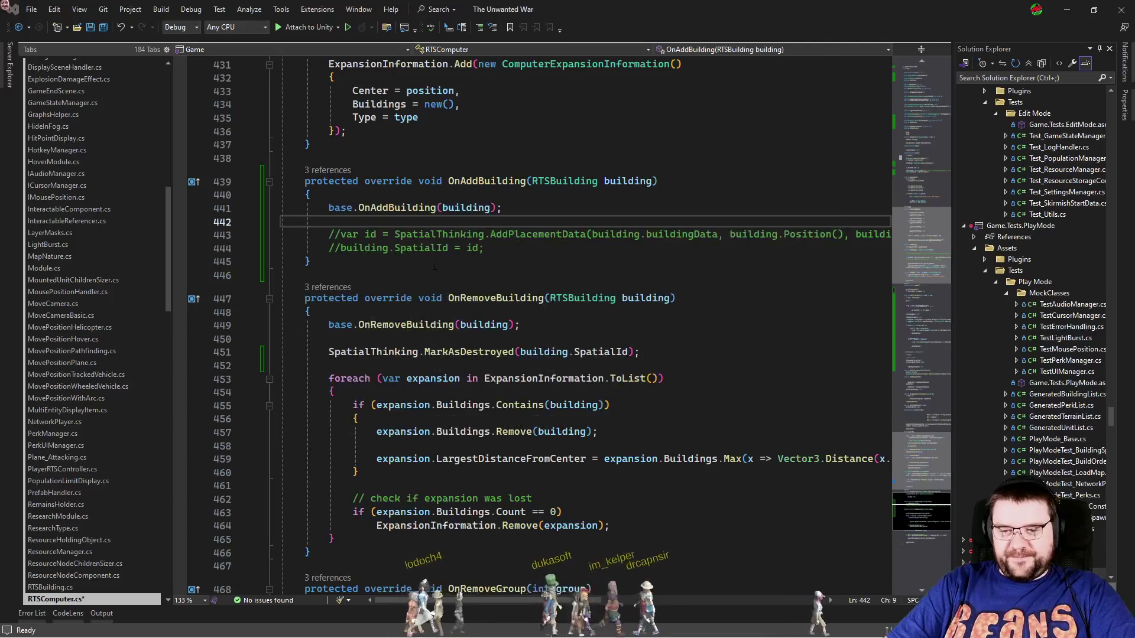
key("ctrl+Tab")
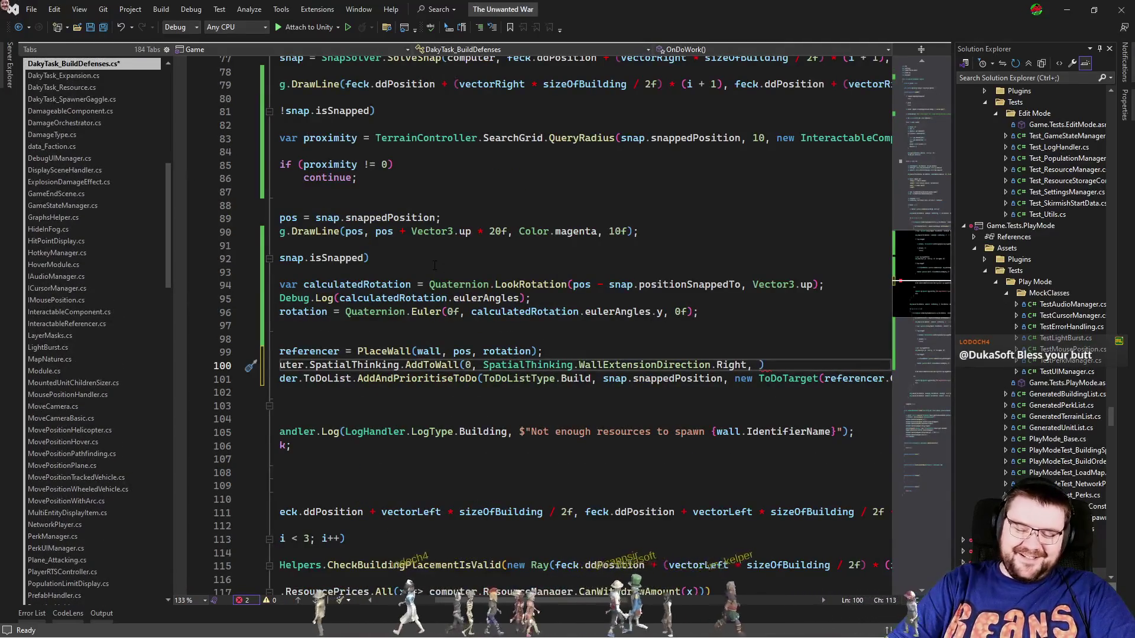
Insert a blank line directly below the PlaceWall call in the right-side wall block.
key("Up")
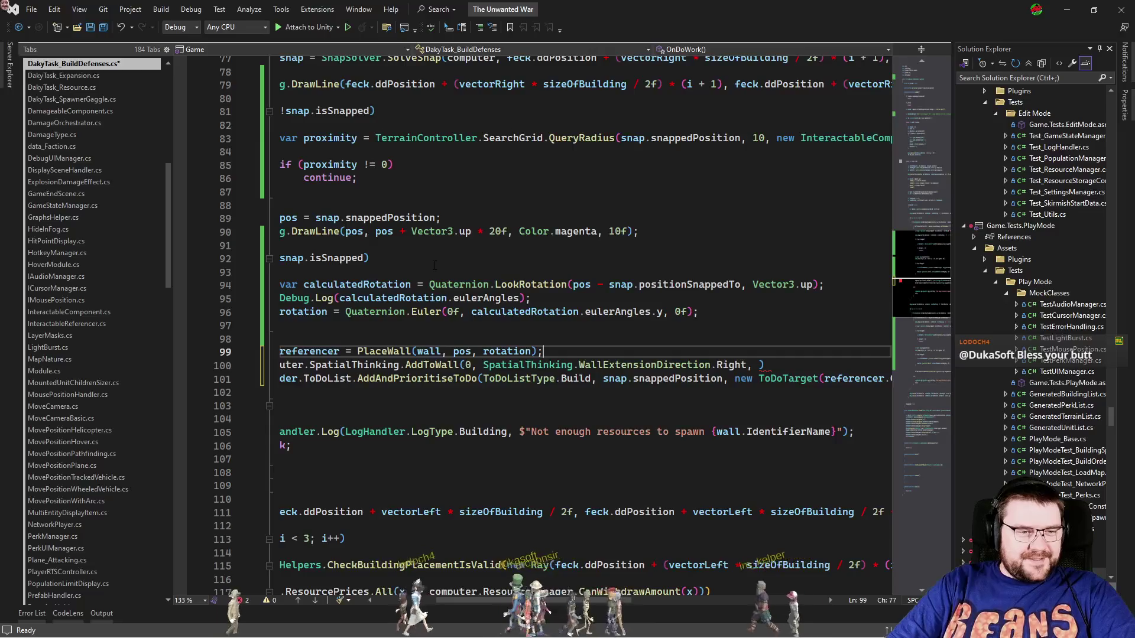
key("Home")
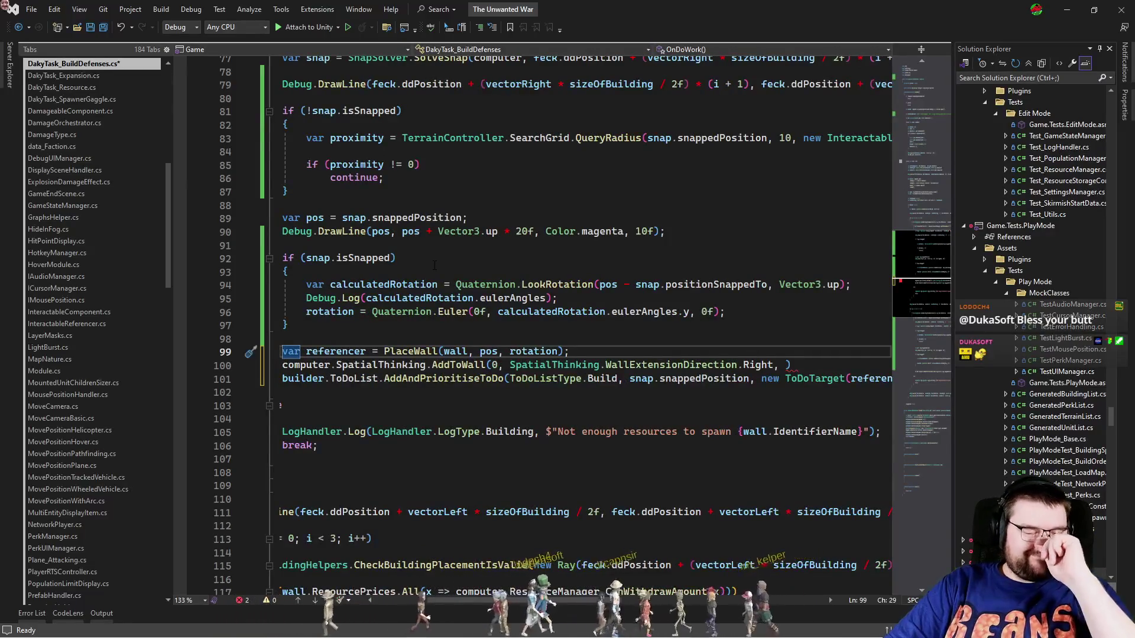
key("End")
key("Return")
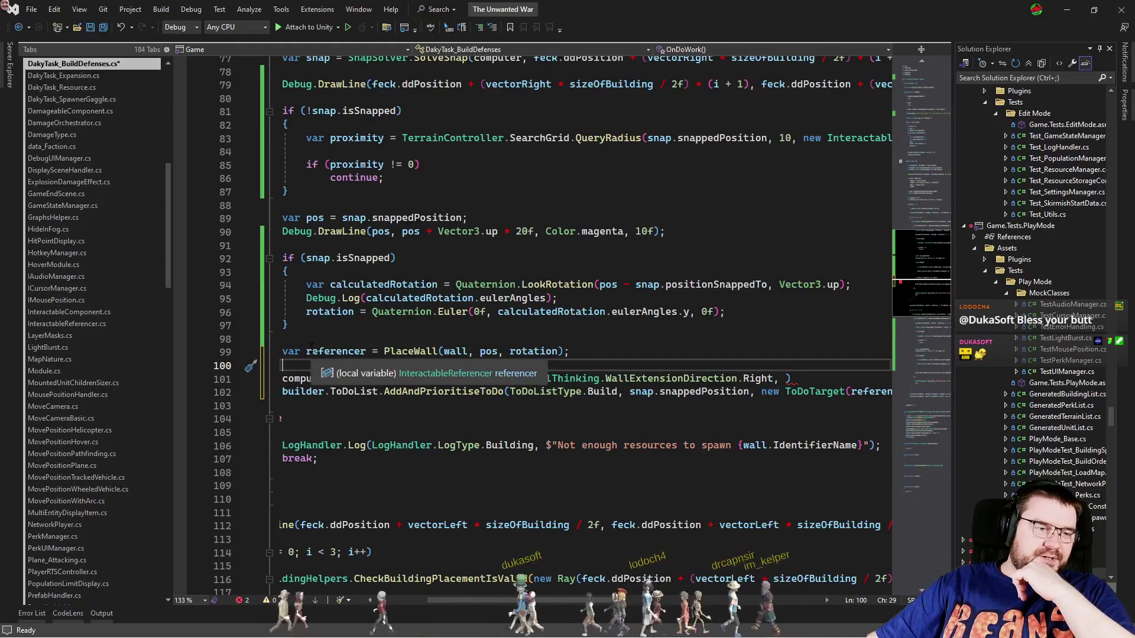
Inspect PlaceWall's definition and its InteractableReferencer type, then return and begin the new 'var id' line.
left_click(420, 354, "ctrl")
left_click_drag(492, 601, 443, 603)
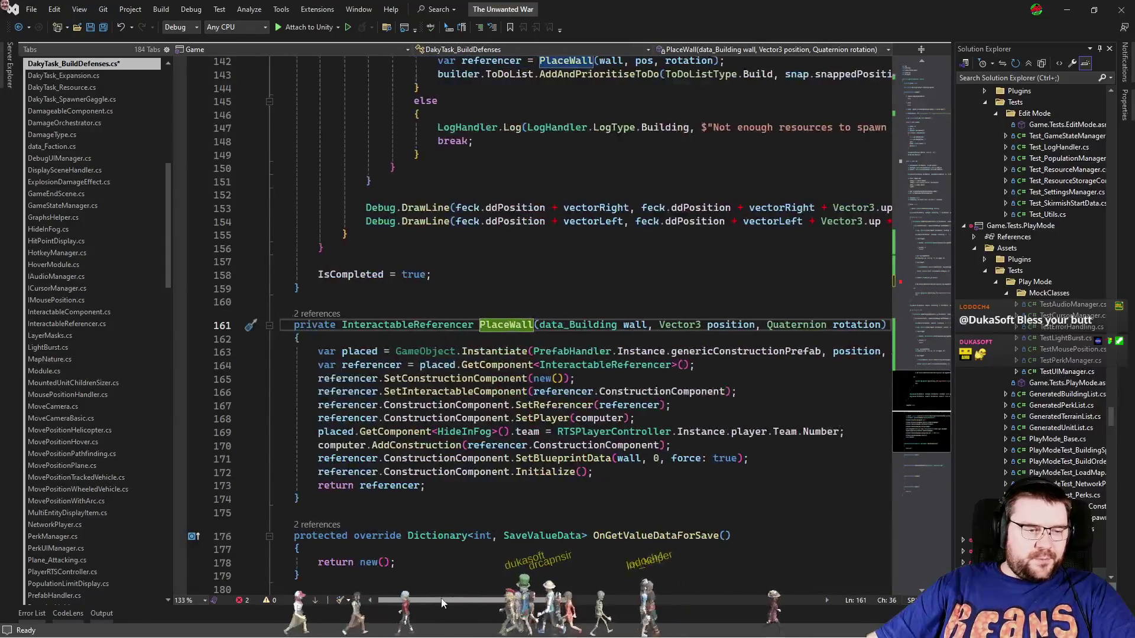
double_click(385, 486)
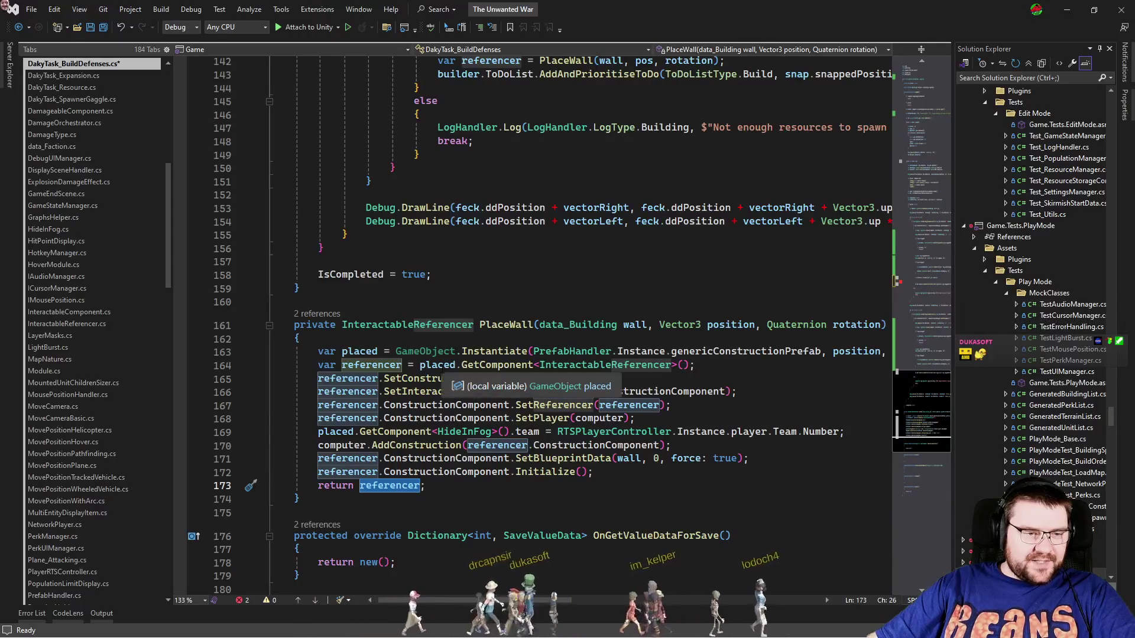
left_click(438, 365)
double_click(597, 366)
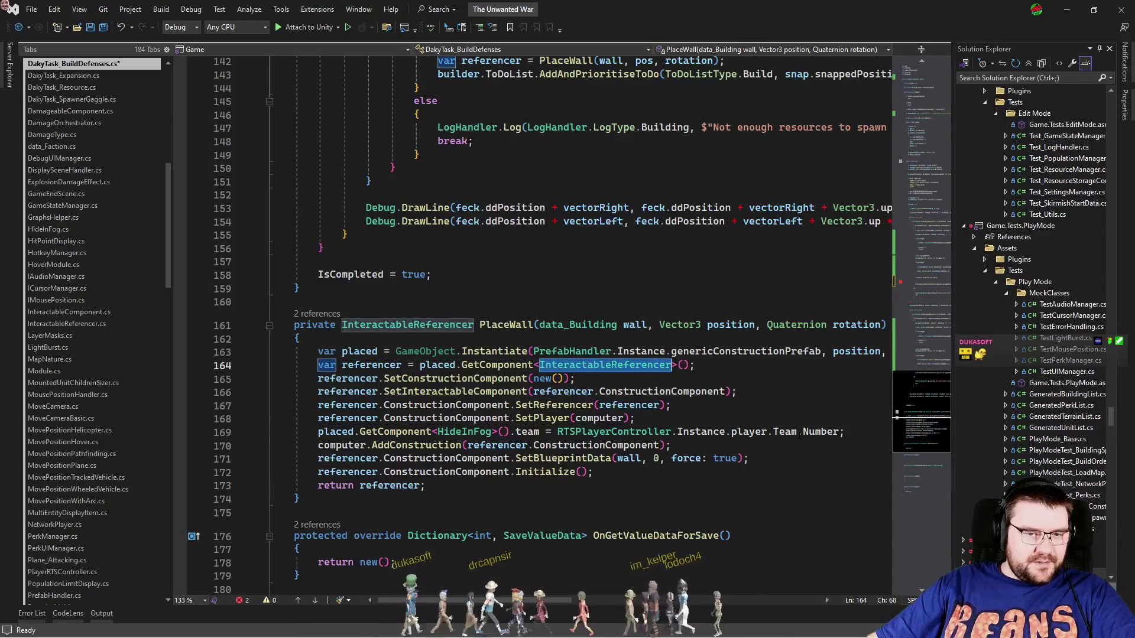
left_click(906, 285)
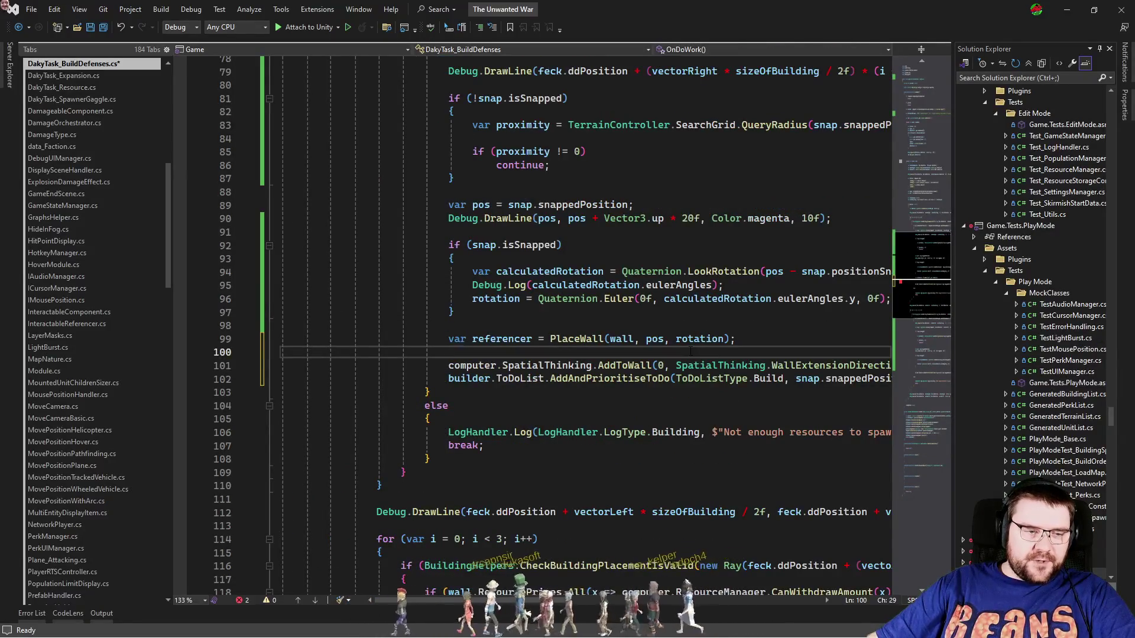
type("var id = computer")
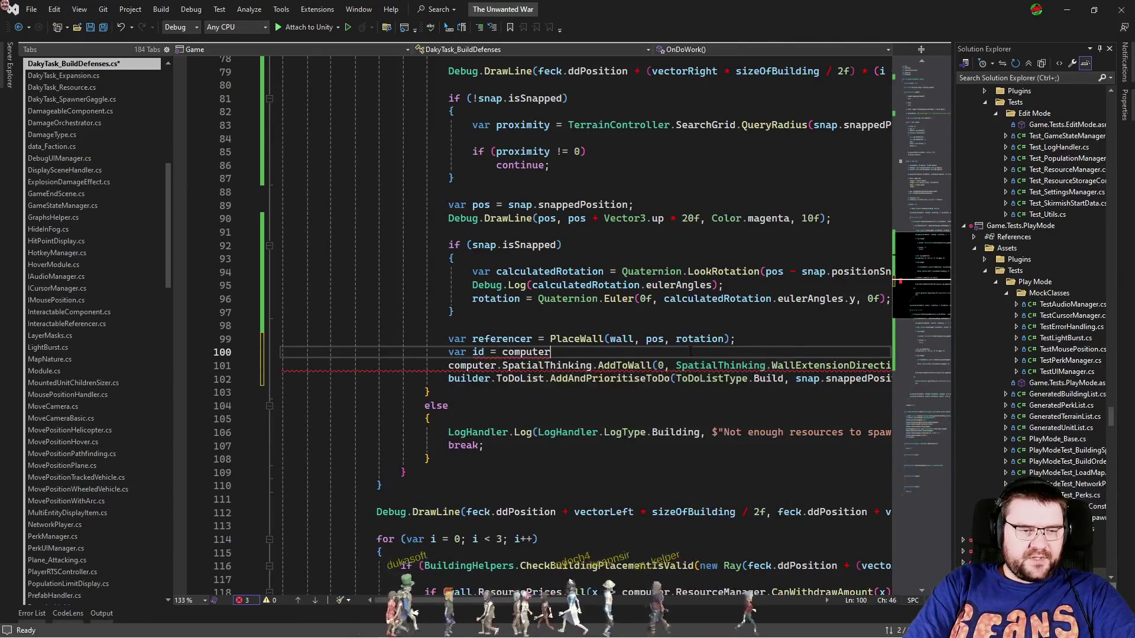
type(".Sp")
Store computer.SpatialThinking.AddPlacementData(wall, pos, rotation) in id and pass id to AddToWall.
key("Tab")
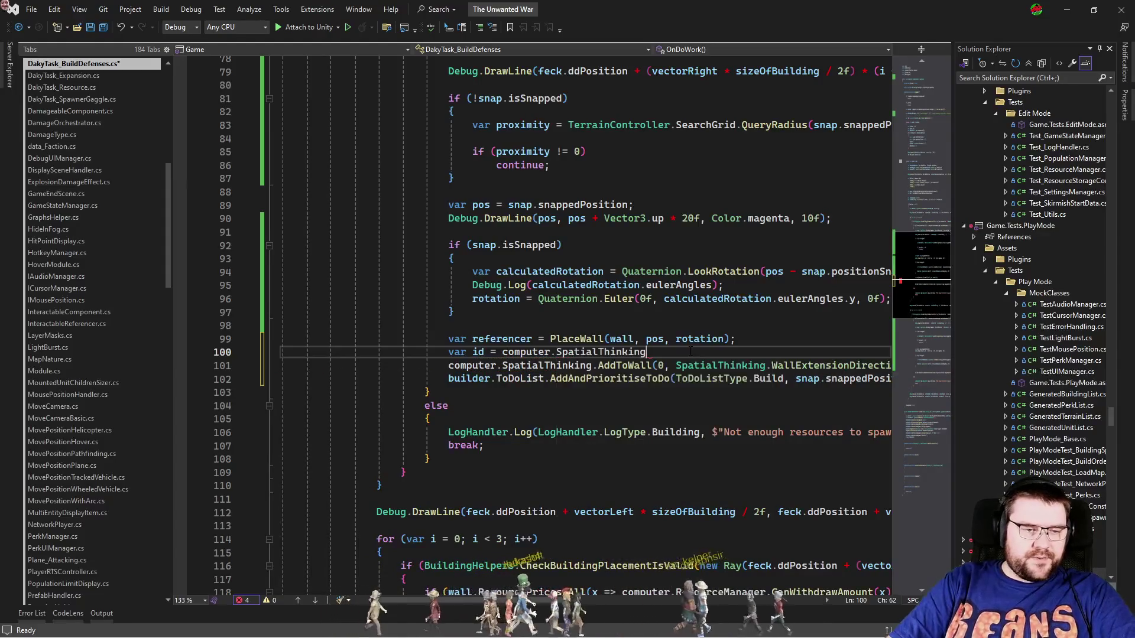
type(".add")
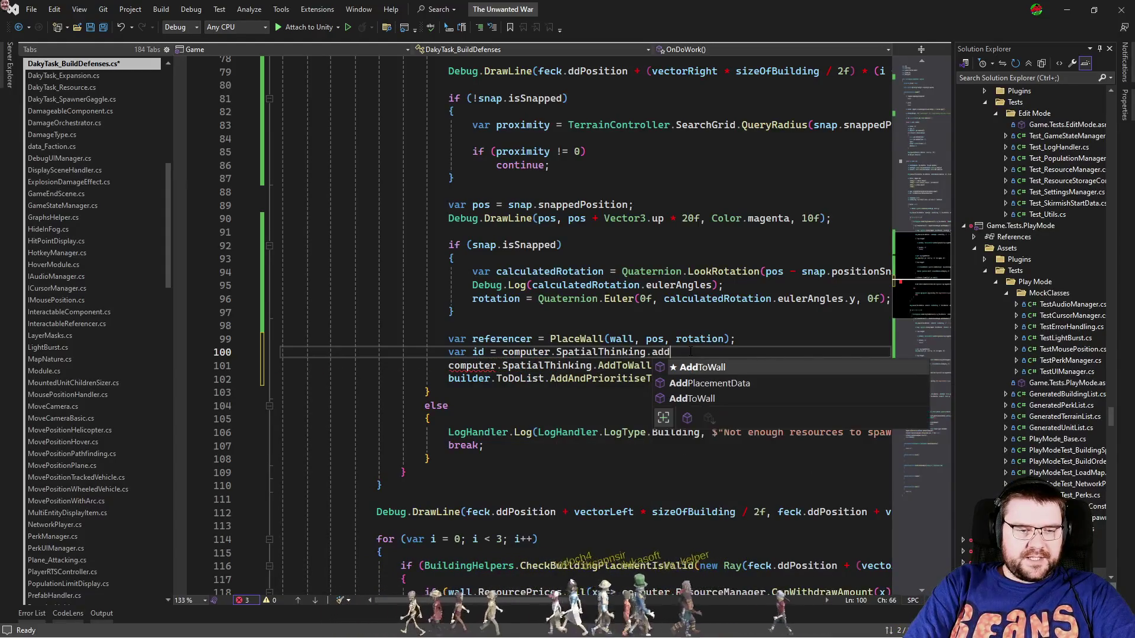
key("Down")
key("Tab")
type("(")
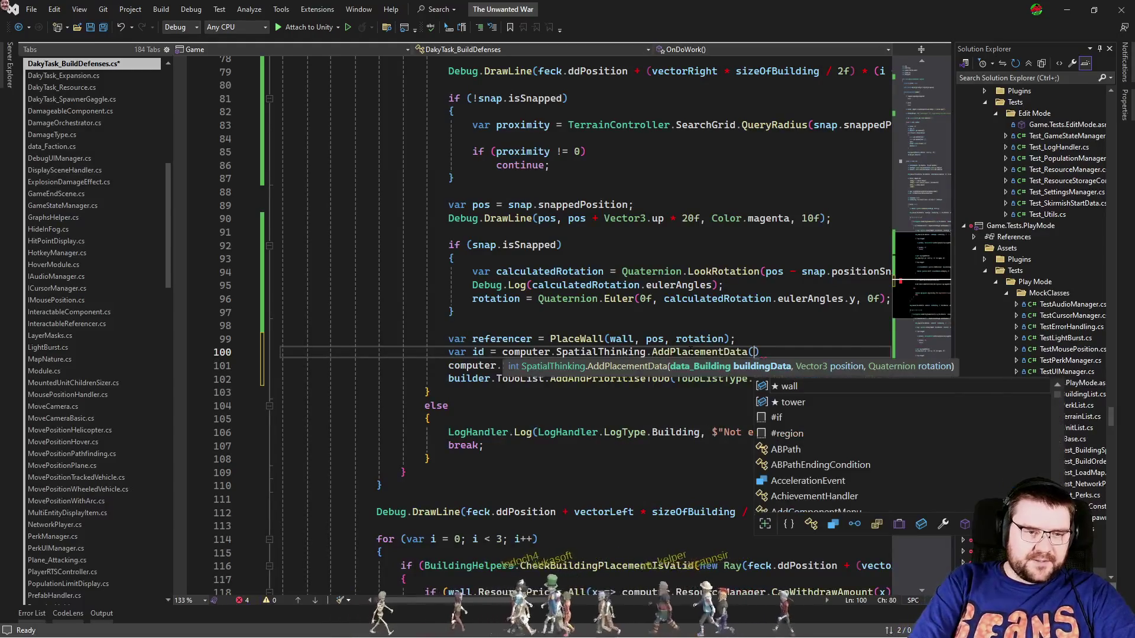
type("wall, p")
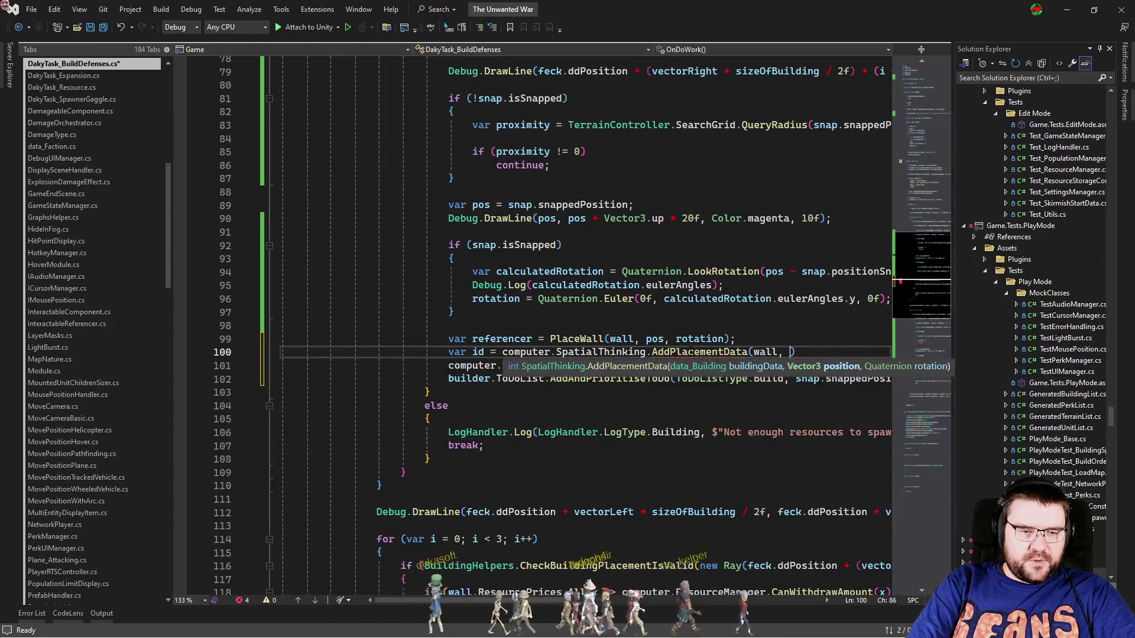
type("os, rotation)")
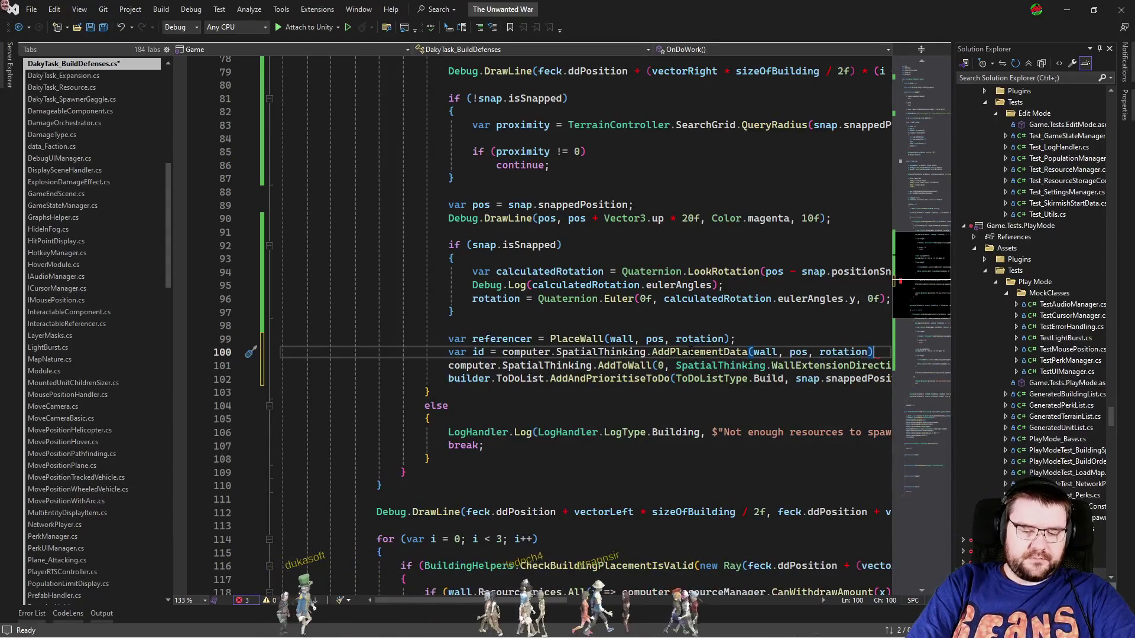
key("Down")
key("End")
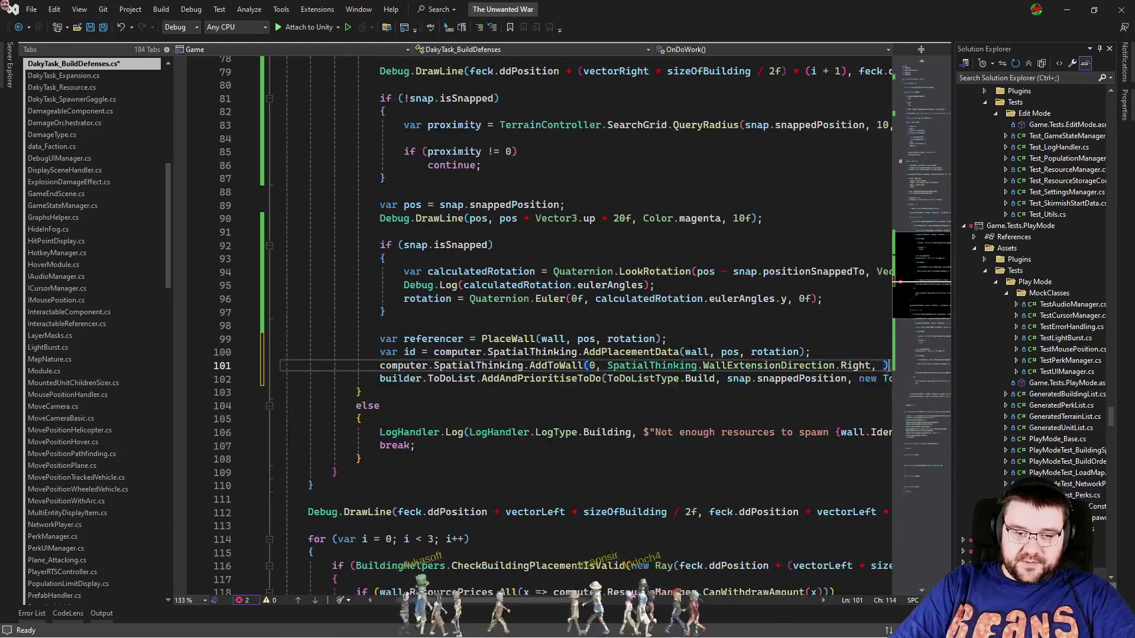
type("id);")
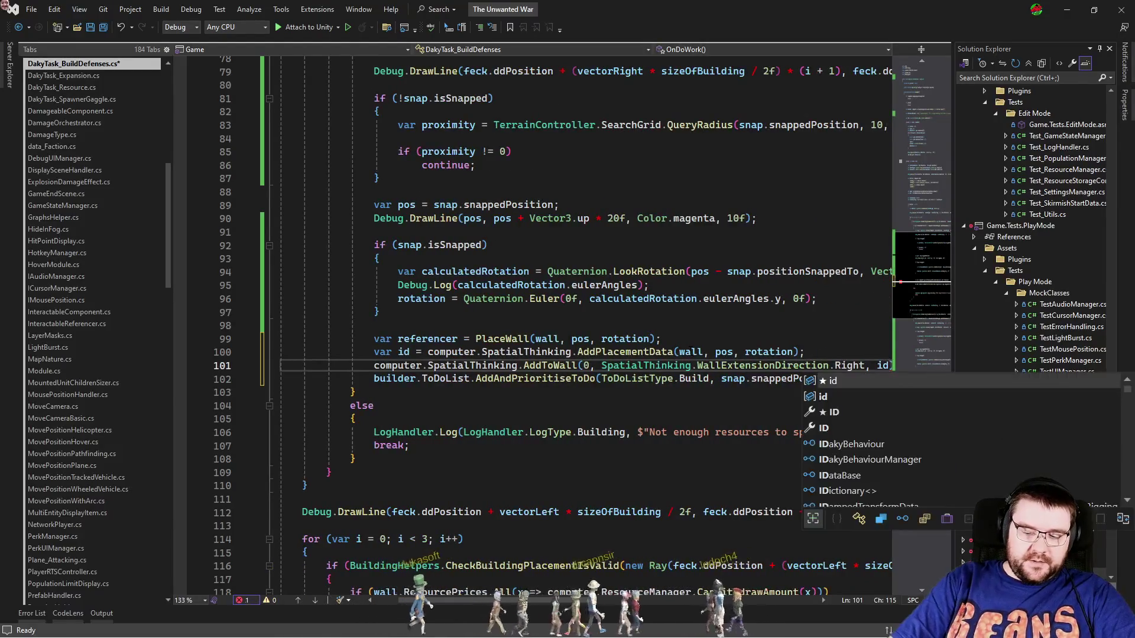
Add referencer.GetComponent<RTSBuilding>().SpatialId = id and select the three new spatial-ID lines.
key("Return")
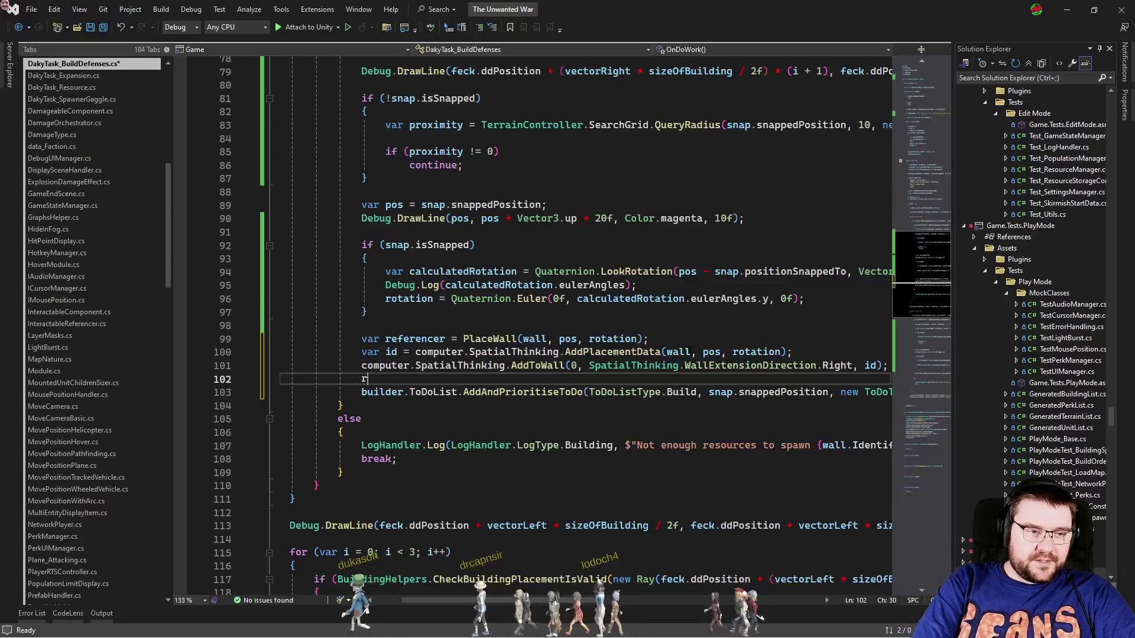
type("eferencer.")
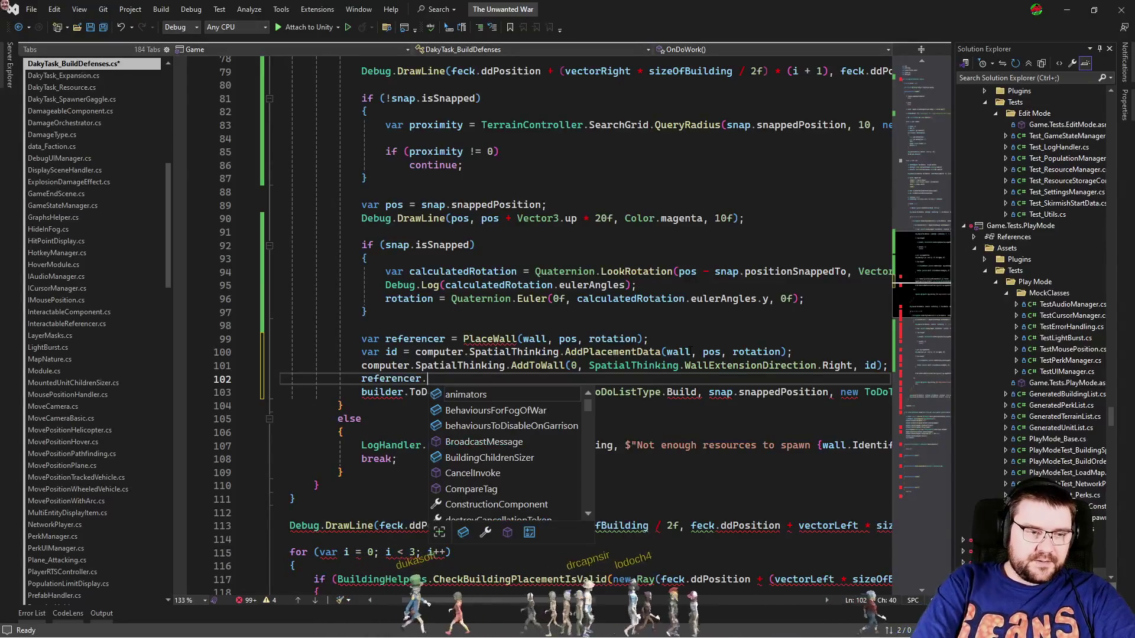
type("getcom")
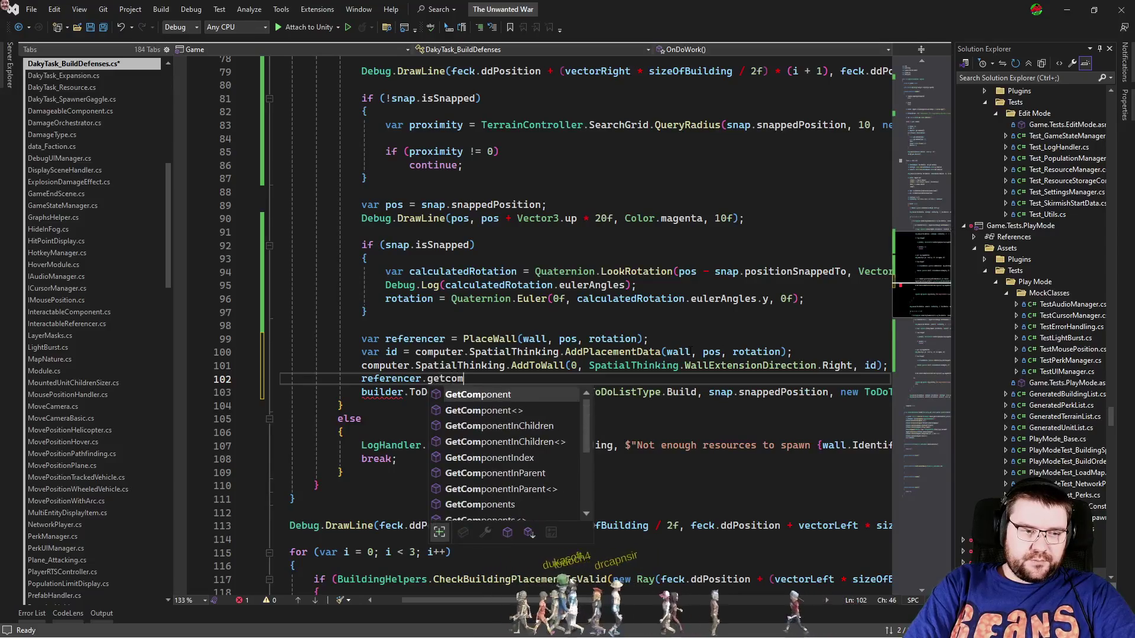
key("Tab")
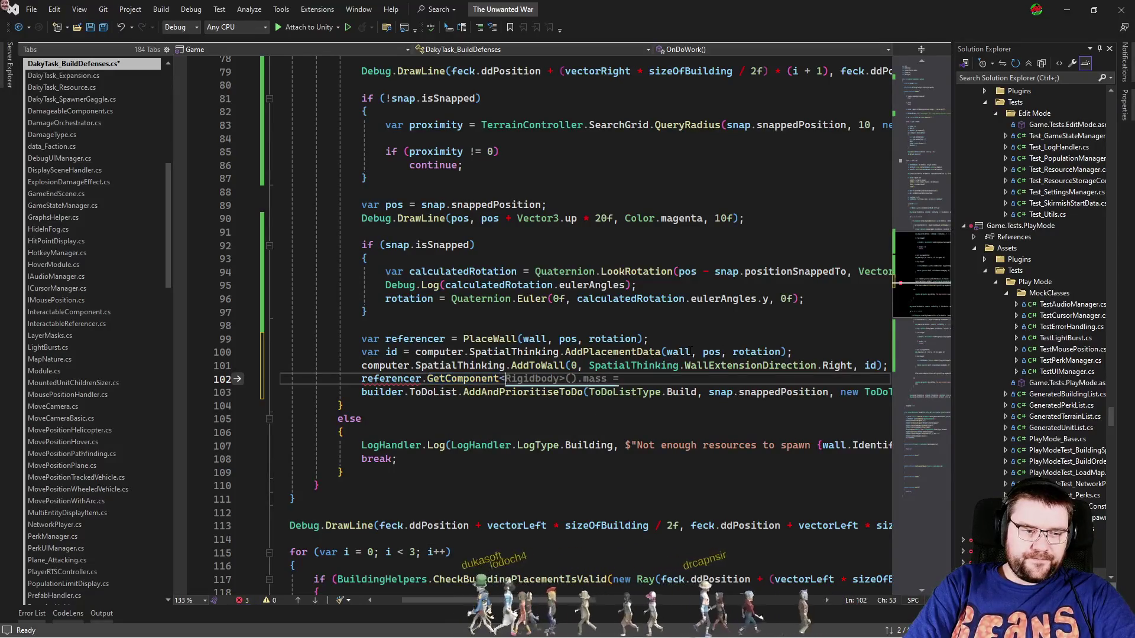
type("TSB")
key("Tab")
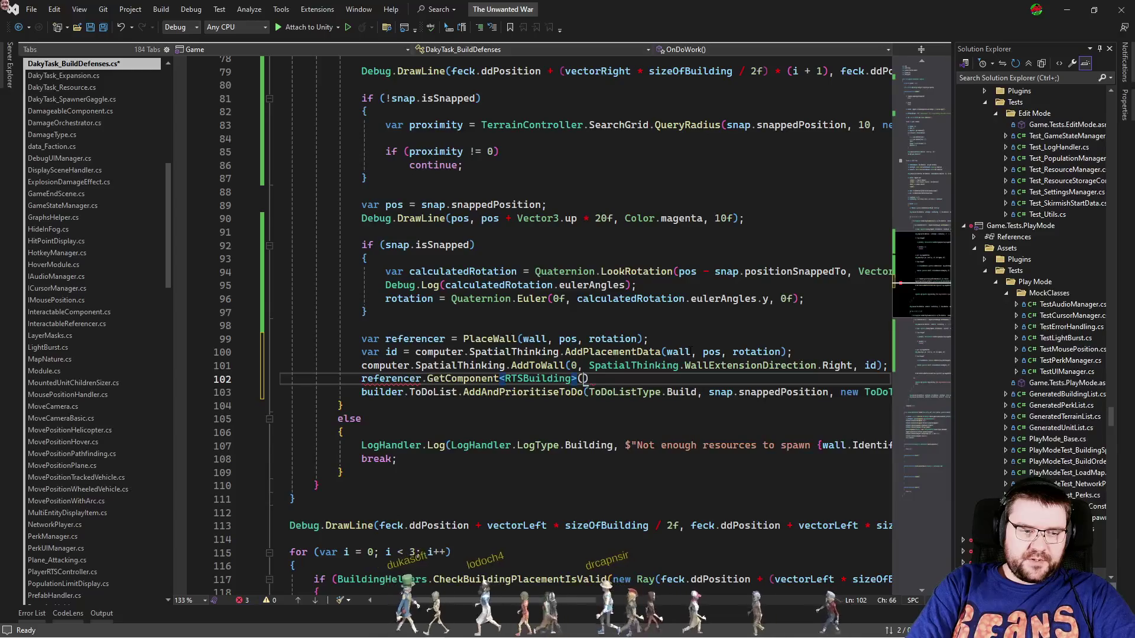
type(".spa")
key("Tab")
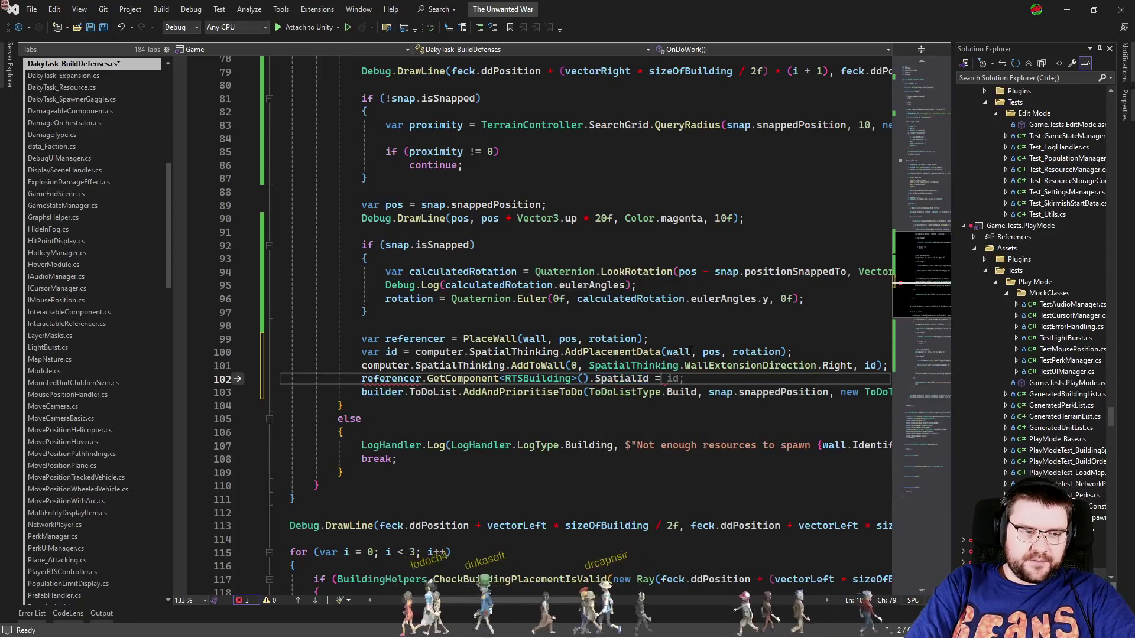
key("Tab")
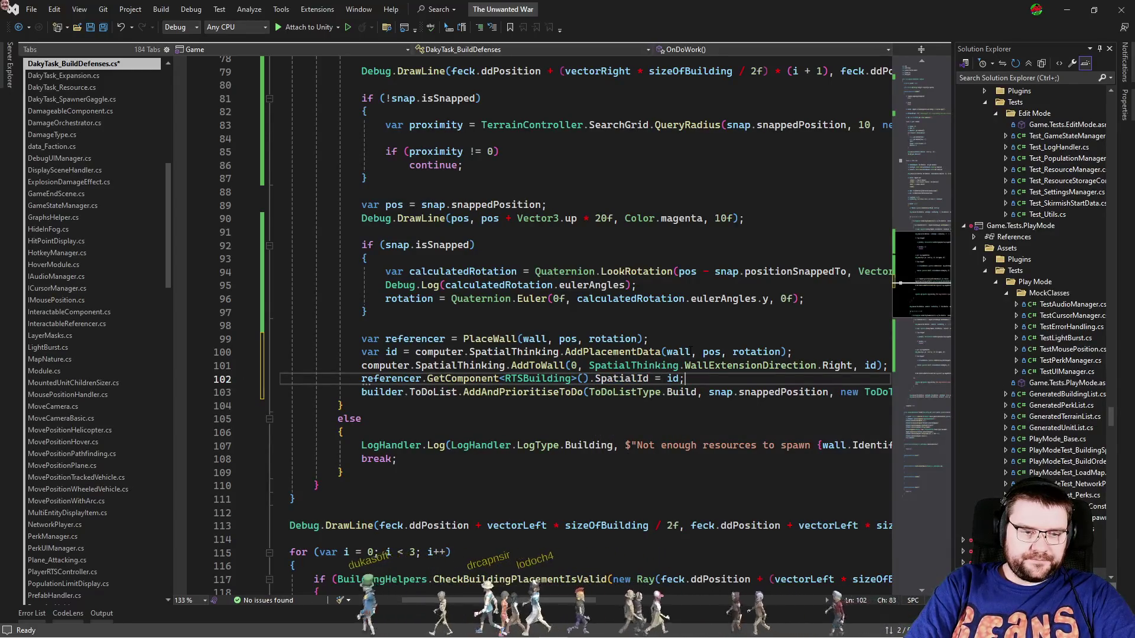
key("shift+Up")
key("shift+Up")
key("shift+Up")
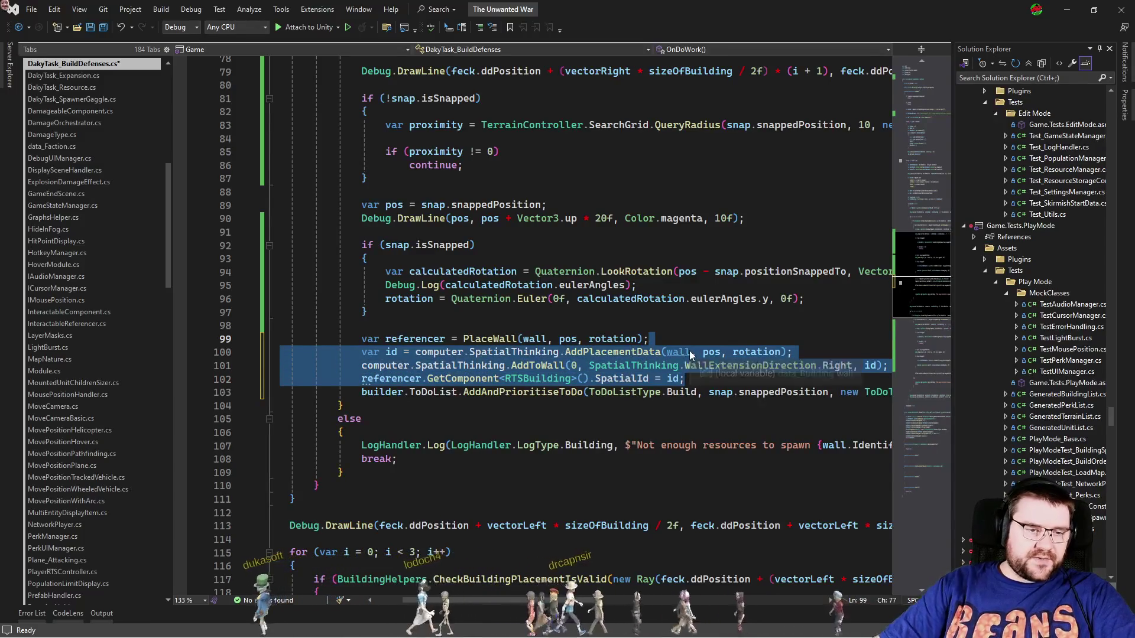
scroll(680, 315, "down", 14)
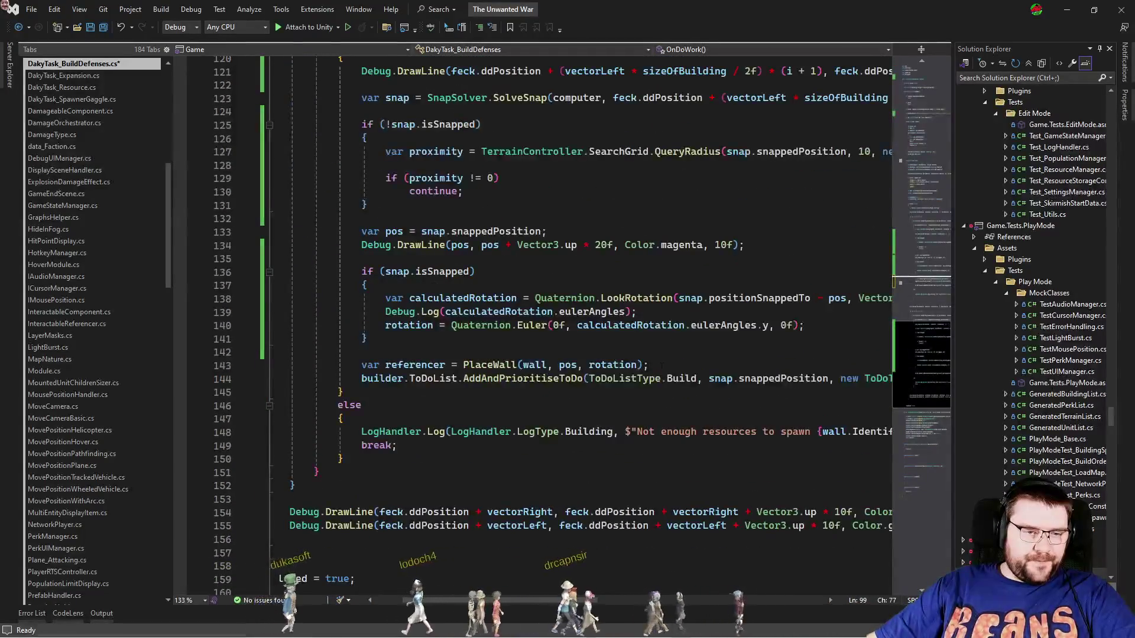
Paste the spatial-ID lines into the left wall block, change Right to Left, save, and switch to Unity.
left_click(662, 366)
type("var id = computer.SpatialThinking.AddPlacementData(wall, pos, rotation); computer.SpatialThinking.AddToWall(0, SpatialThinking.WallExtensionDirection.Right, id); referencer.GetComponent<RTSBuilding>().SpatialId = id;")
double_click(836, 392)
type("Left")
key("Up")
key("ctrl+s")
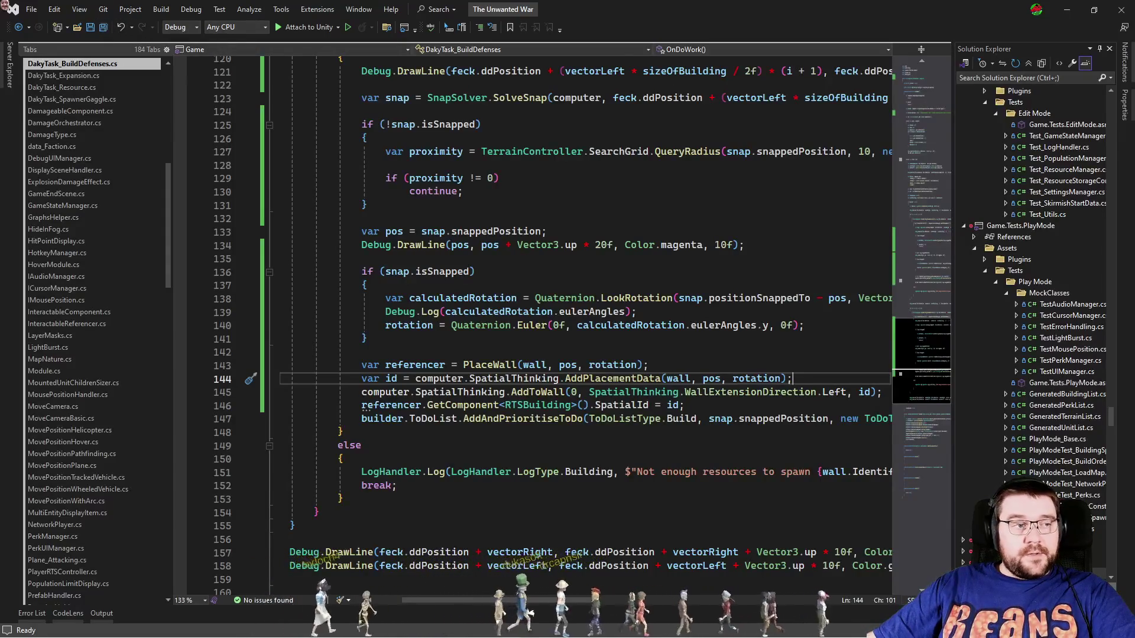
key("alt+Tab")
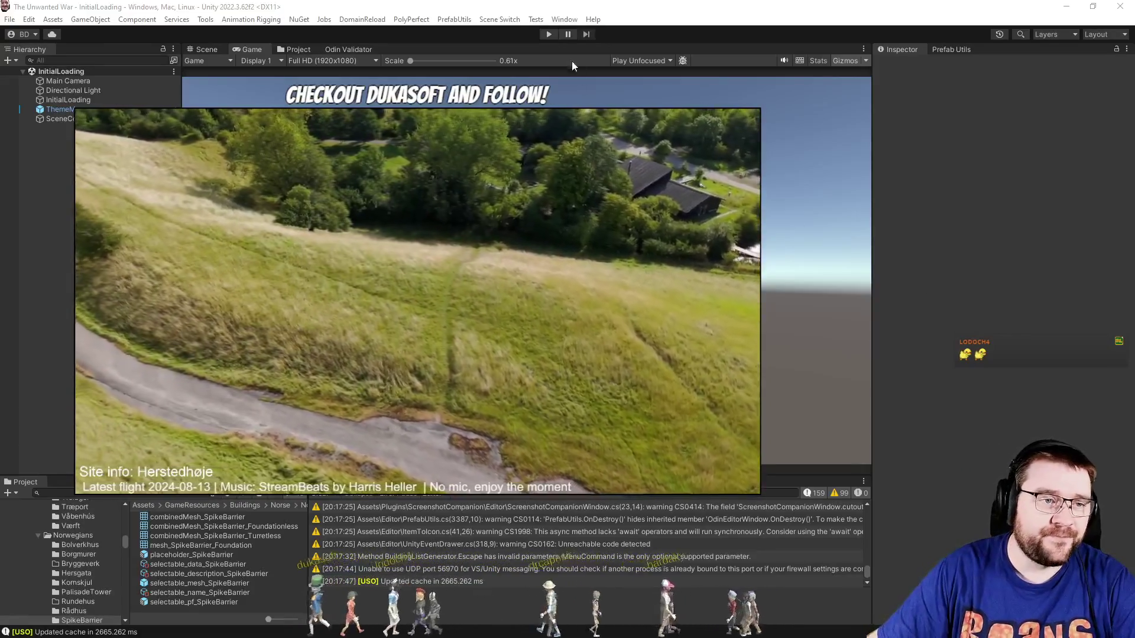
Enter Play mode and set both players, including a computer opponent, to Norwegians.
left_click(555, 38)
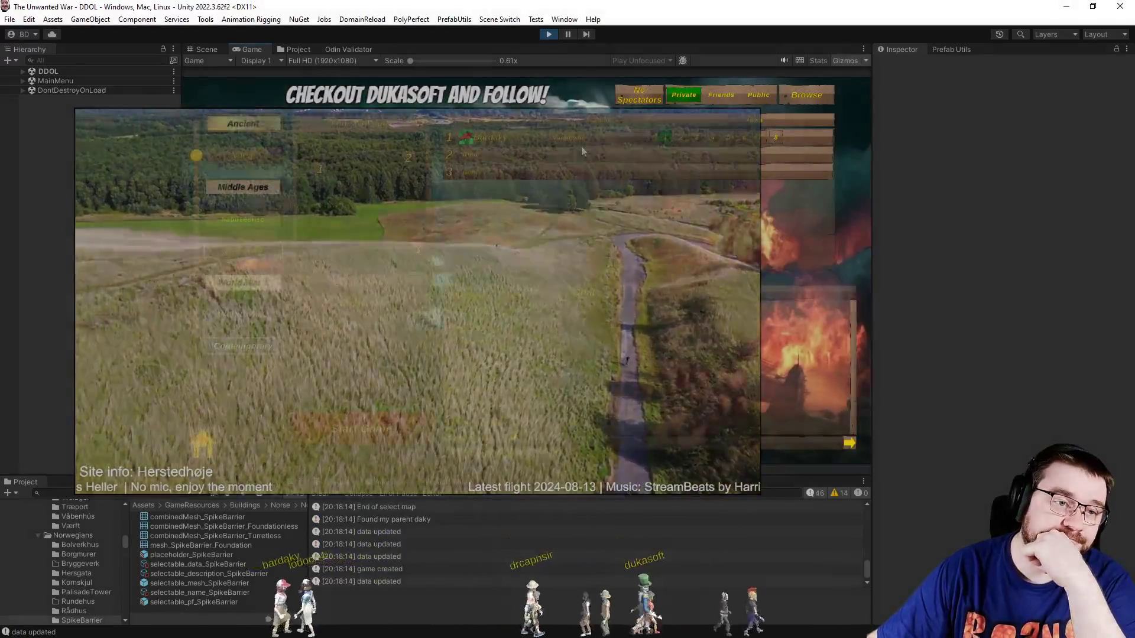
left_click(580, 144)
left_click(578, 168)
left_click(508, 155)
left_click(502, 201)
left_click(591, 155)
Choose the Map Explored setting and start the match on ForestedPlains.
left_click(577, 180)
left_click(532, 373)
left_click(533, 404)
left_click(402, 428)
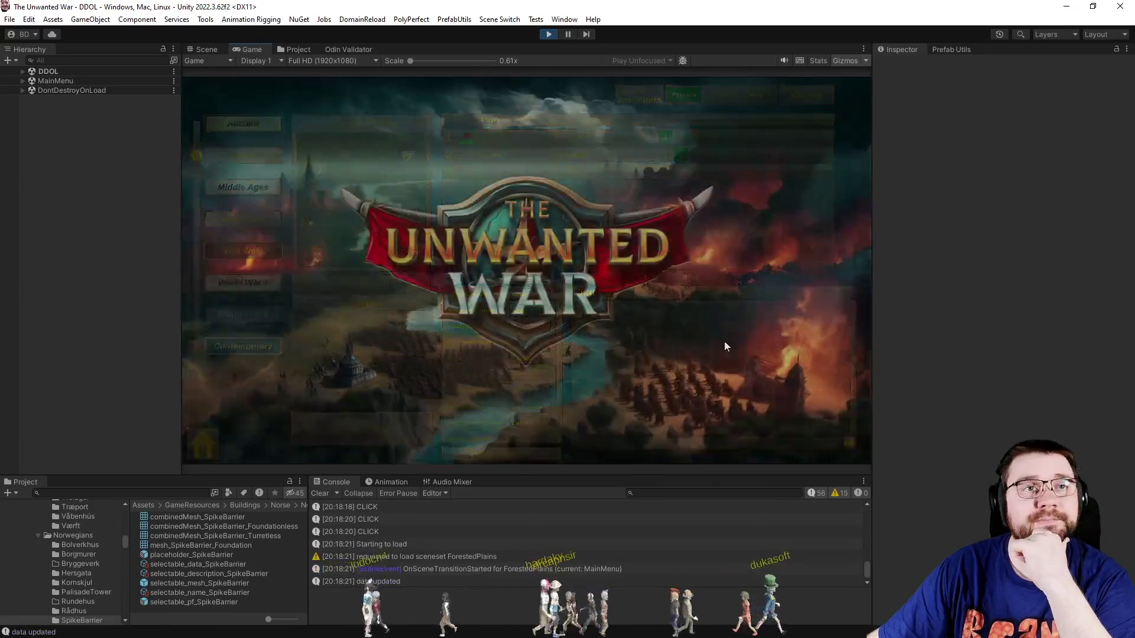
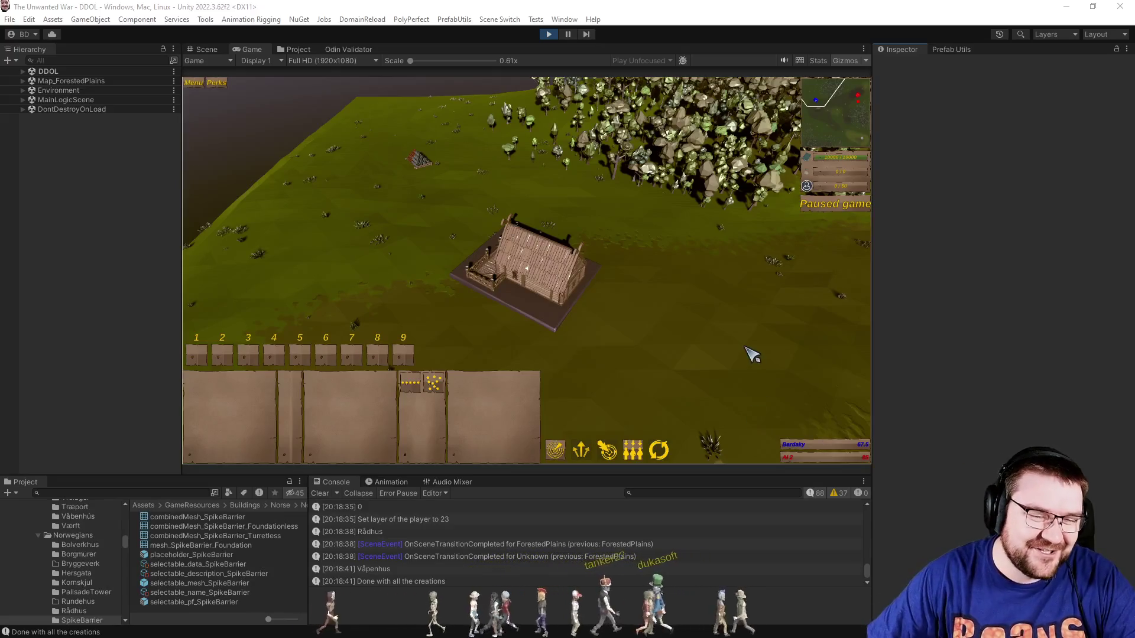
Resume the paused game and assign the selected units to control group 1.
scroll(751, 349, "up", 5)
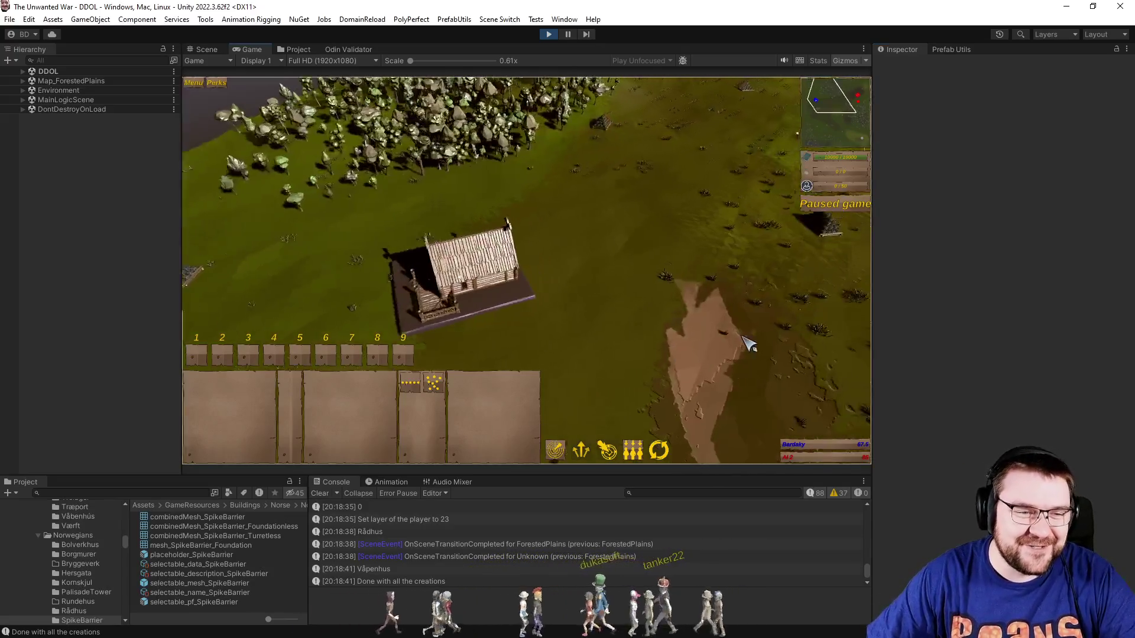
scroll(733, 327, "down", 5)
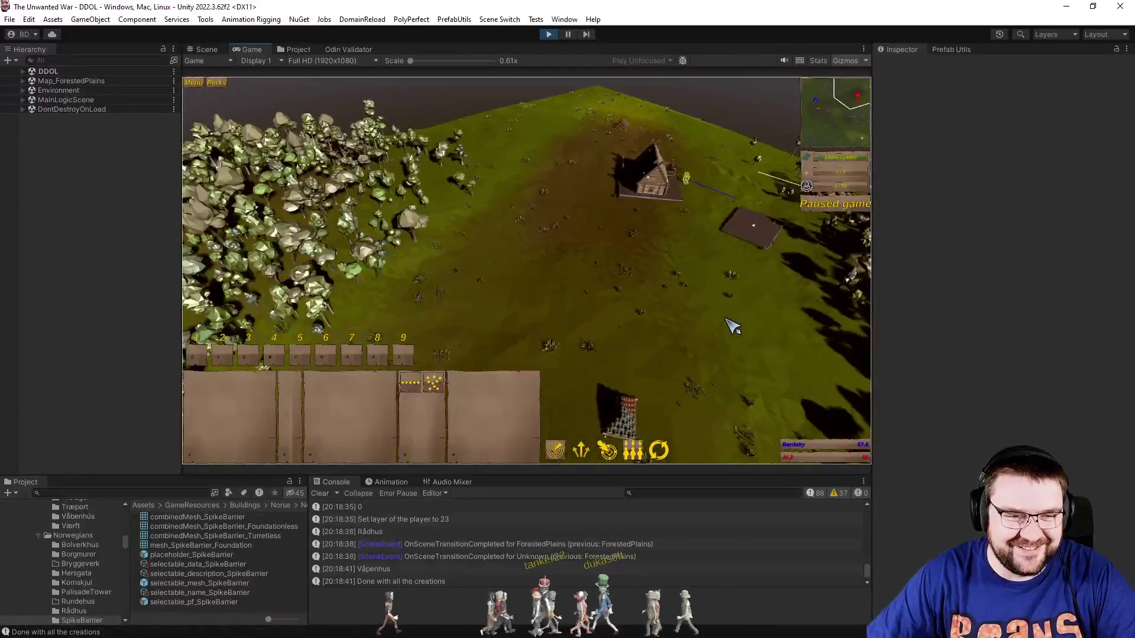
scroll(733, 327, "down", 5)
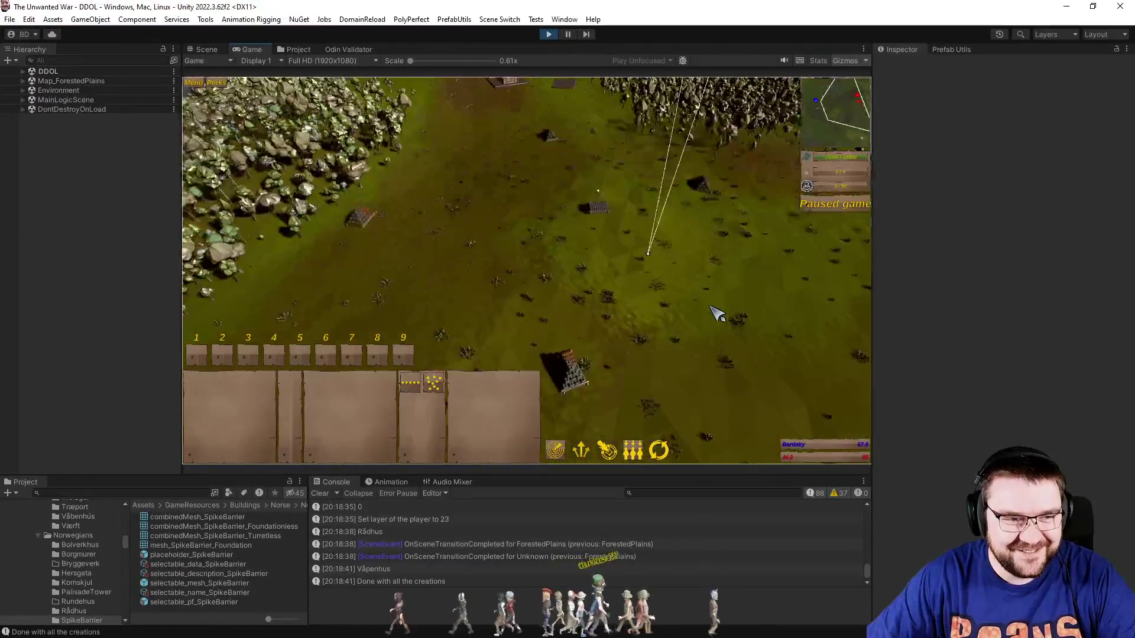
key("p")
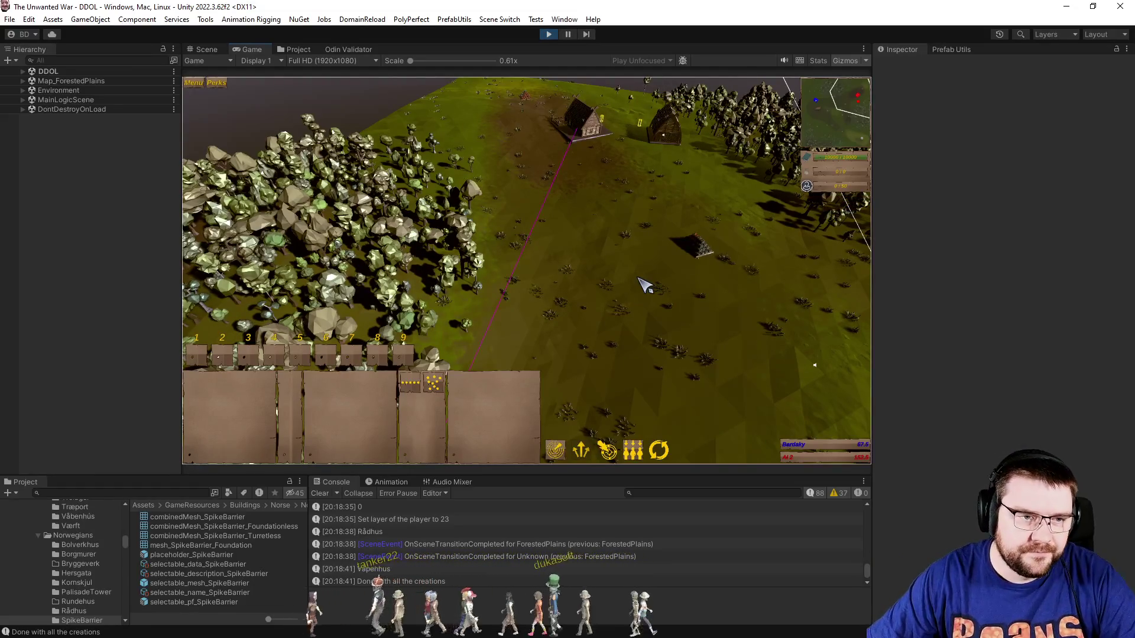
key("ctrl+1")
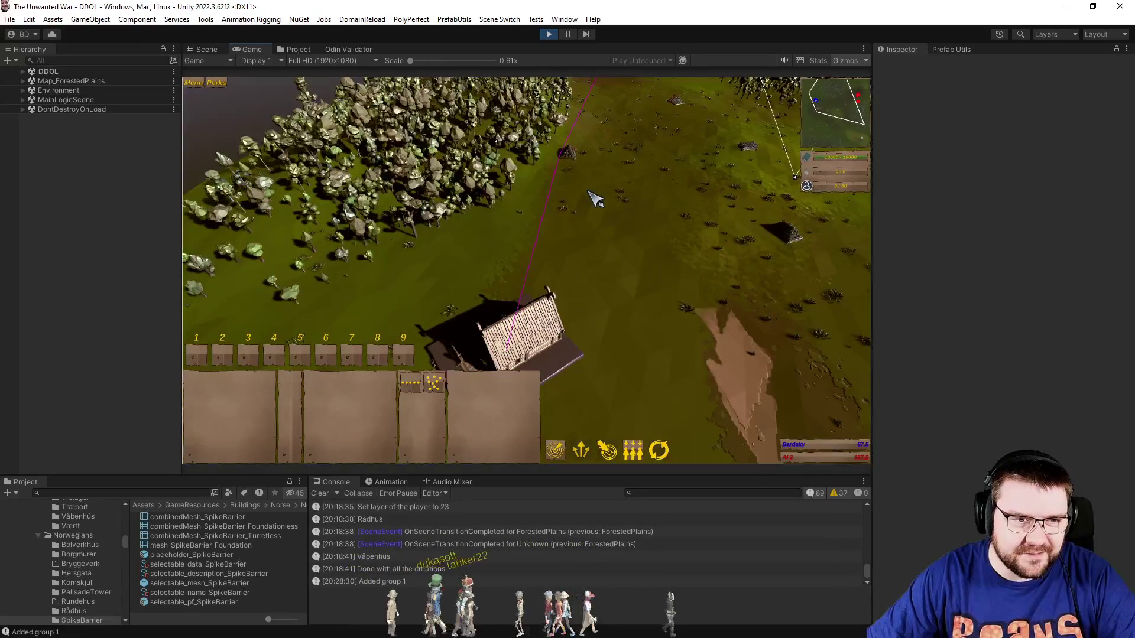
Move the camera to the village houses and place a spike barrier beside them.
key("s")
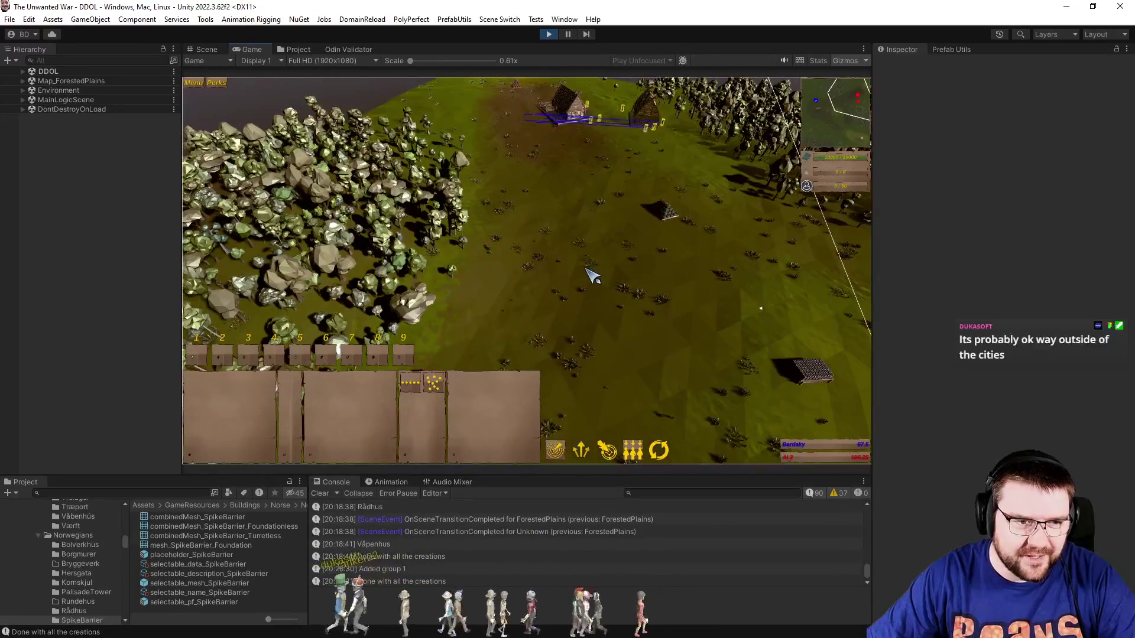
key("w")
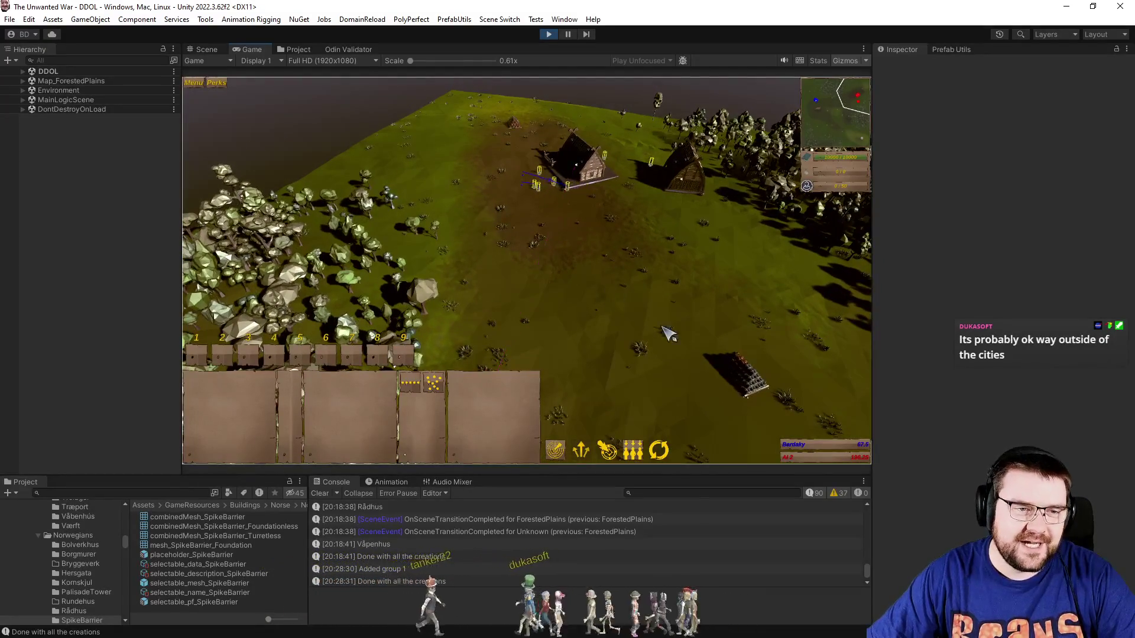
scroll(666, 332, "down", 3)
left_click(503, 298)
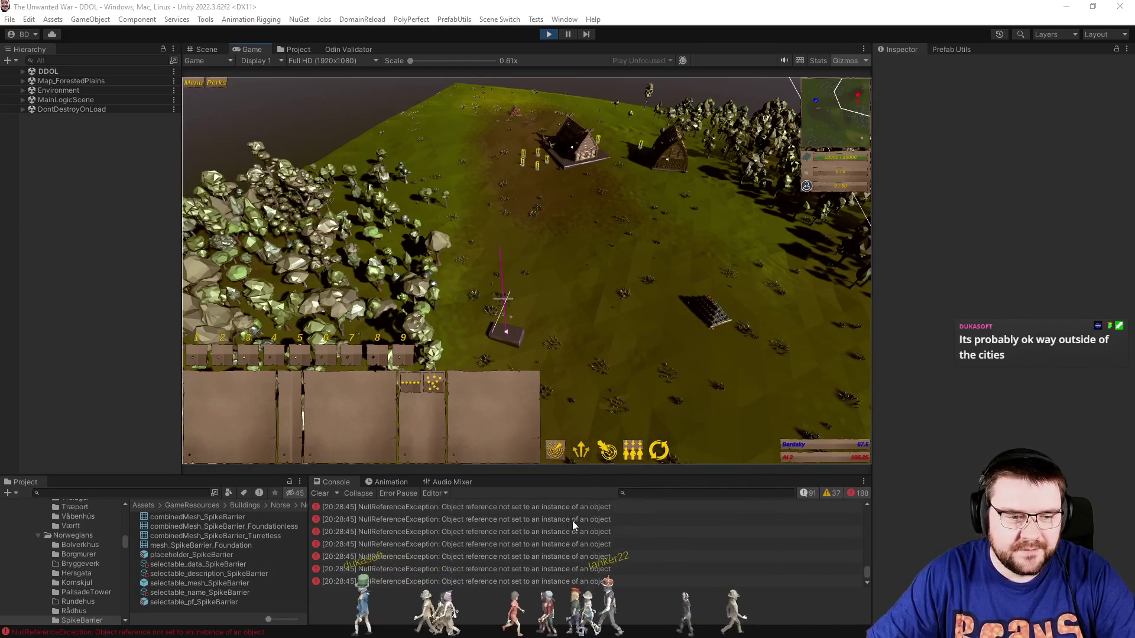
Pause the game and follow the NullReferenceException to the DrawWall loop on line 87 of SpatialThinking.cs.
key("p")
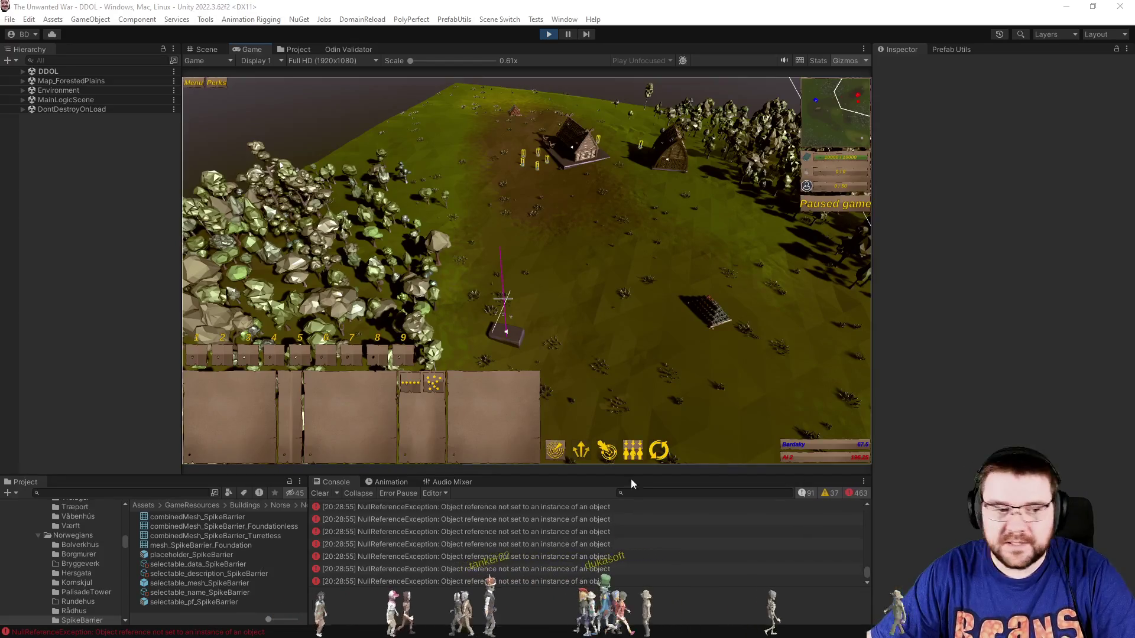
left_click(532, 531)
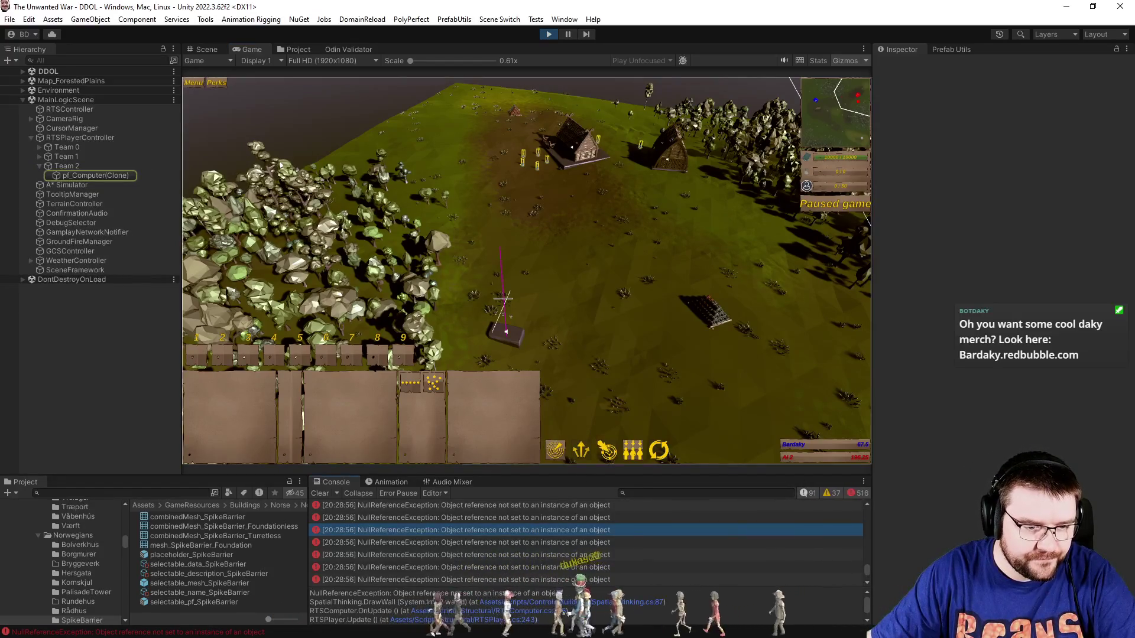
double_click(769, 566)
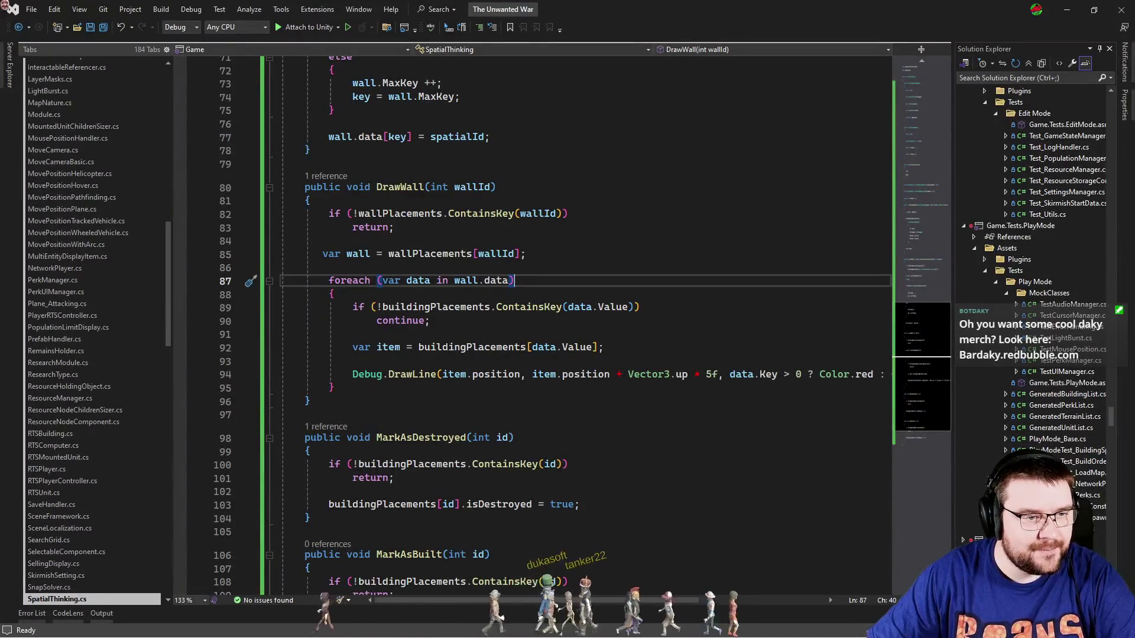
Trace the null wall.data on line 87 through the wallPlacements lookup up to the class definitions.
double_click(467, 282)
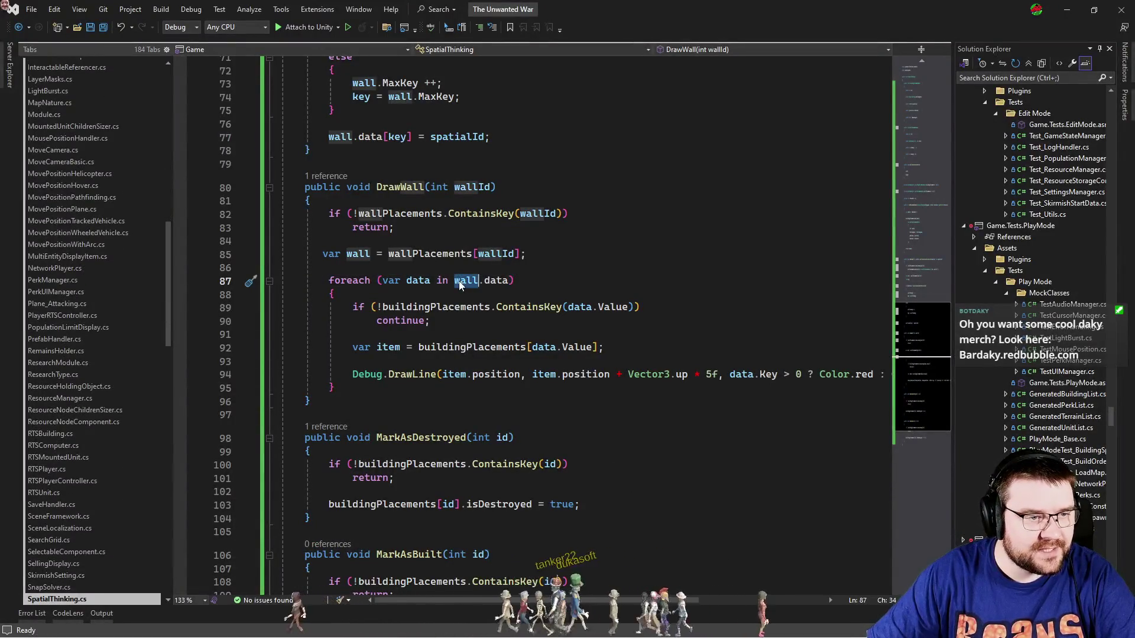
left_click(491, 266)
left_click(493, 254)
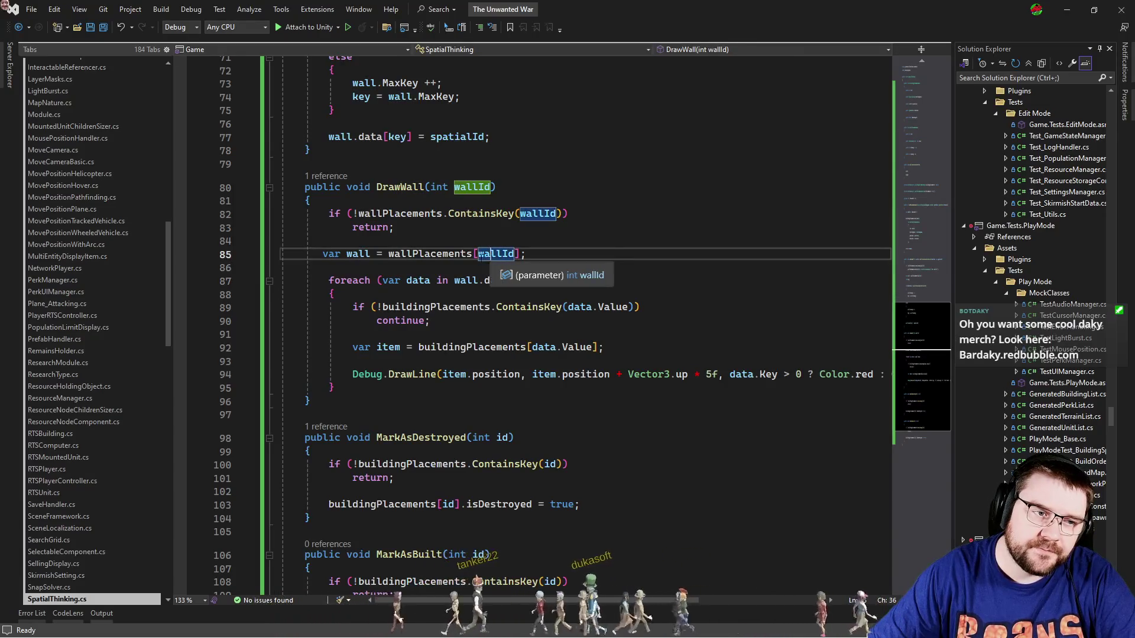
left_click(442, 253)
left_click(455, 213)
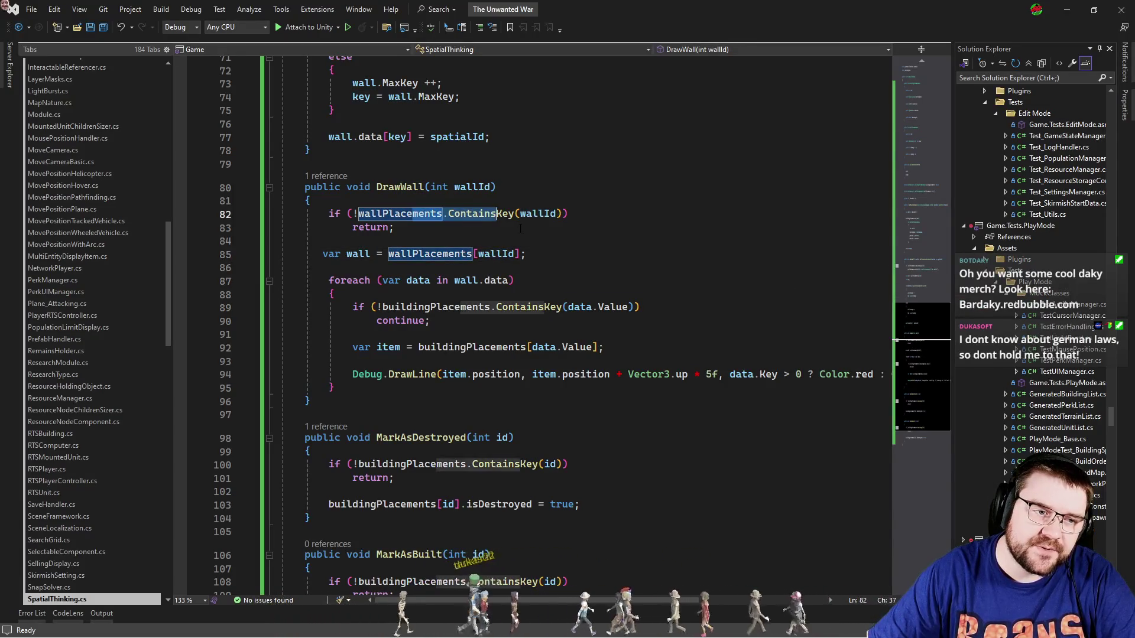
left_click(479, 280)
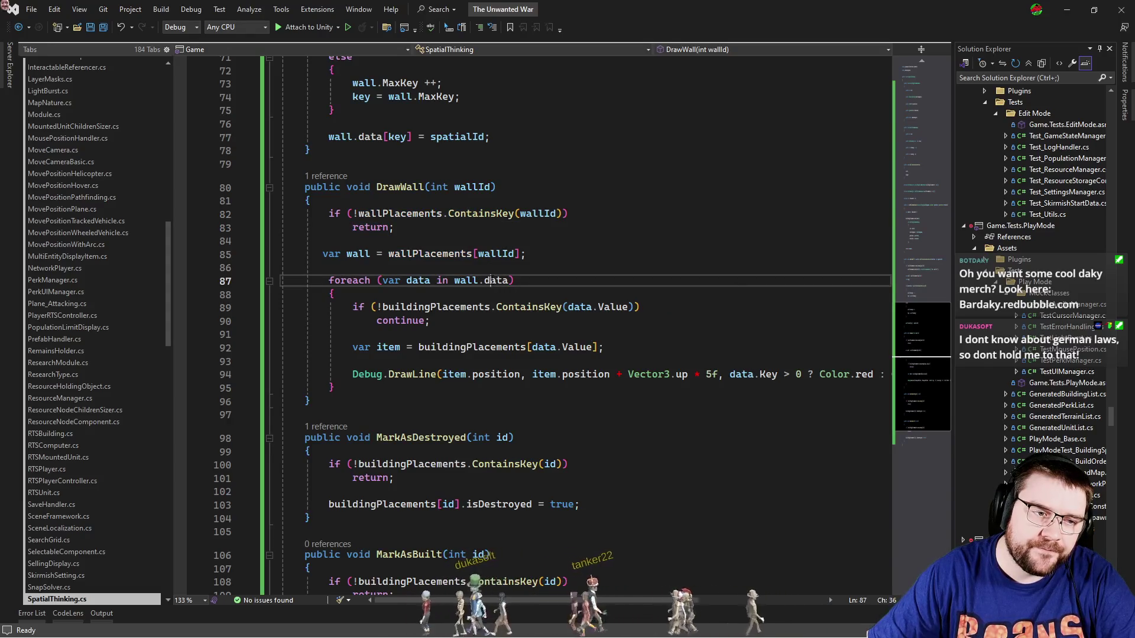
left_click(508, 280)
left_click(924, 125)
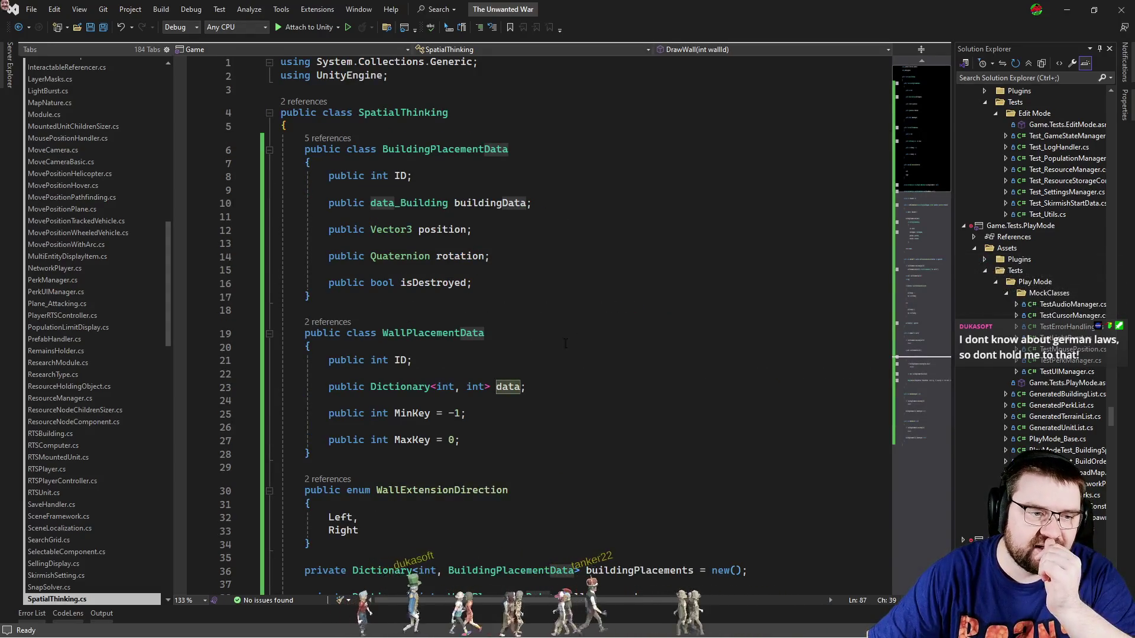
Initialize the data field with '= new()', save the script, and stop play mode in Unity.
left_click(533, 386)
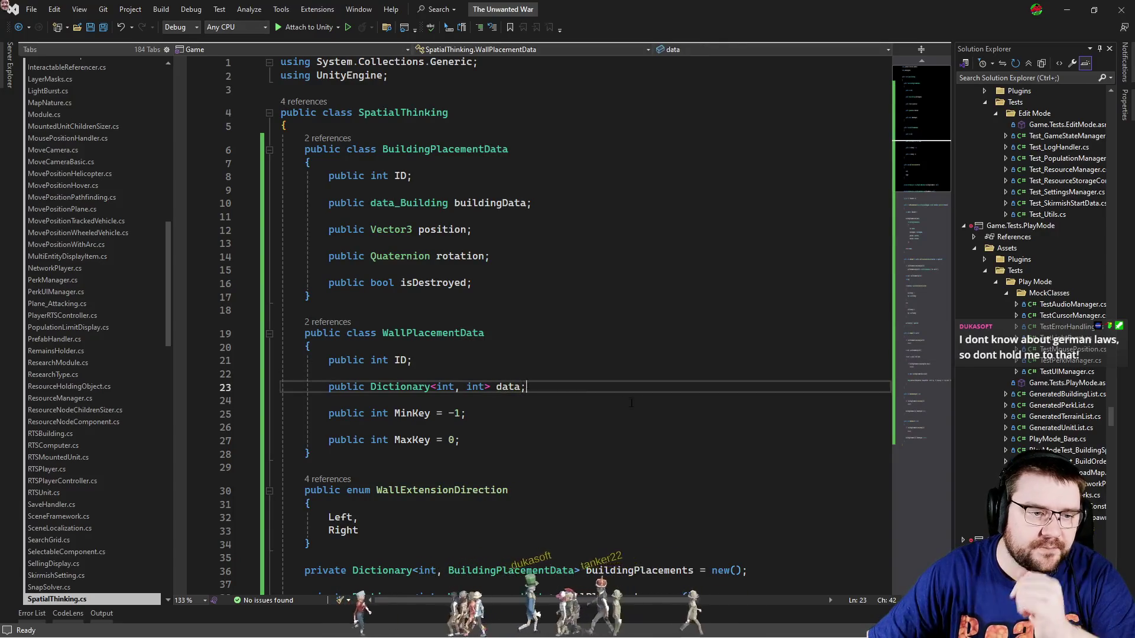
type("= new()")
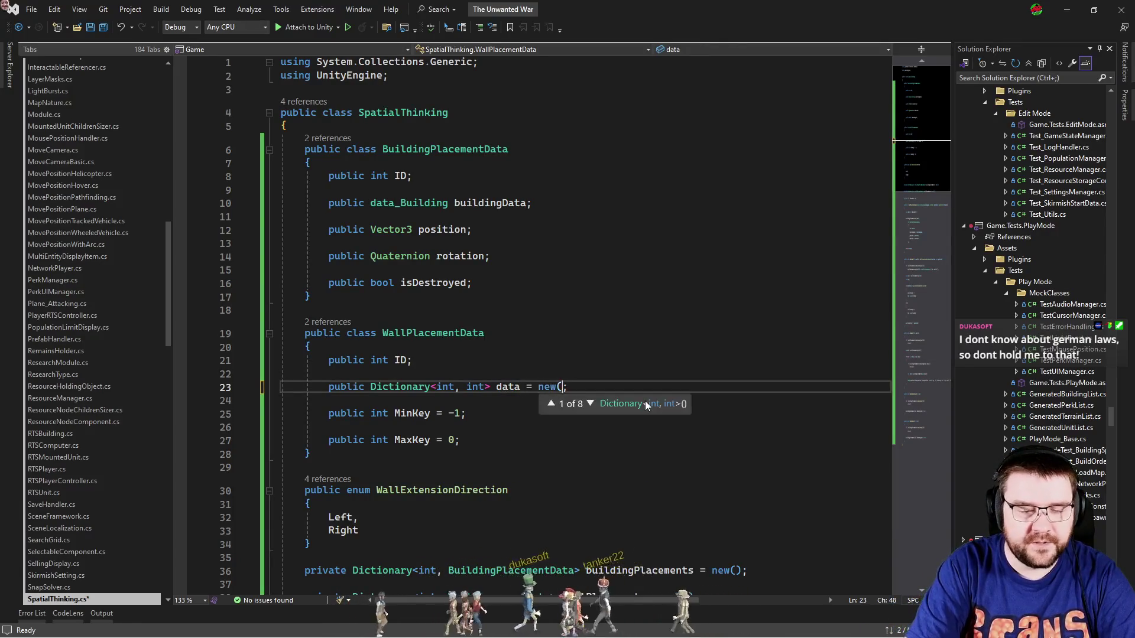
key("ctrl+s")
key("alt+Tab")
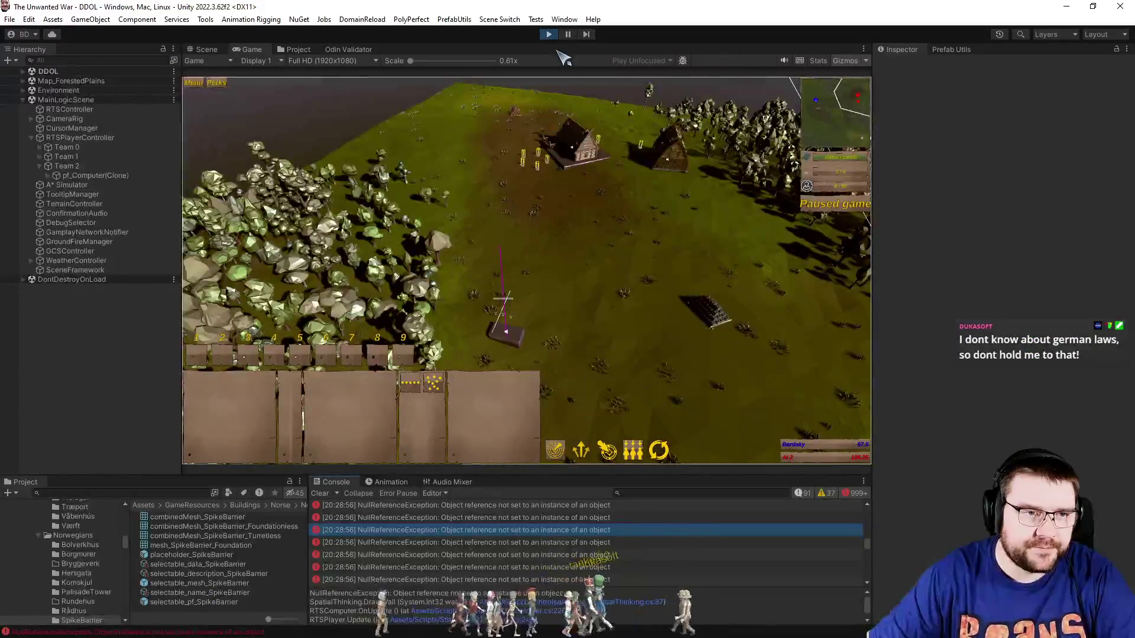
left_click(548, 34)
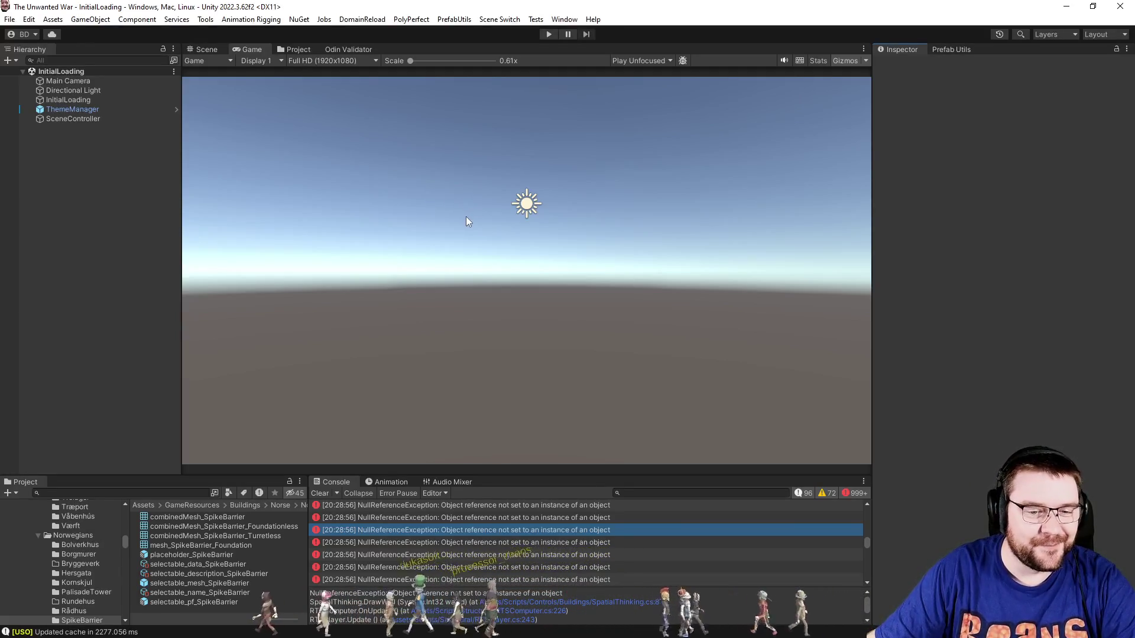
Enter play mode and choose a game mode from The Unwanted War's main menu.
left_click(550, 34)
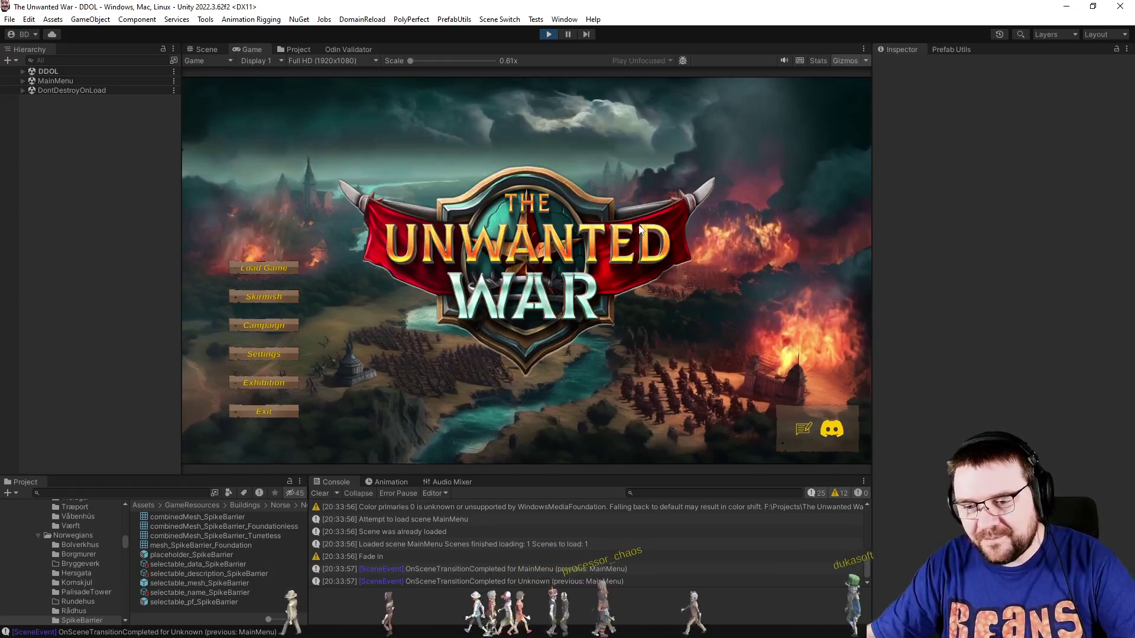
left_click(272, 296)
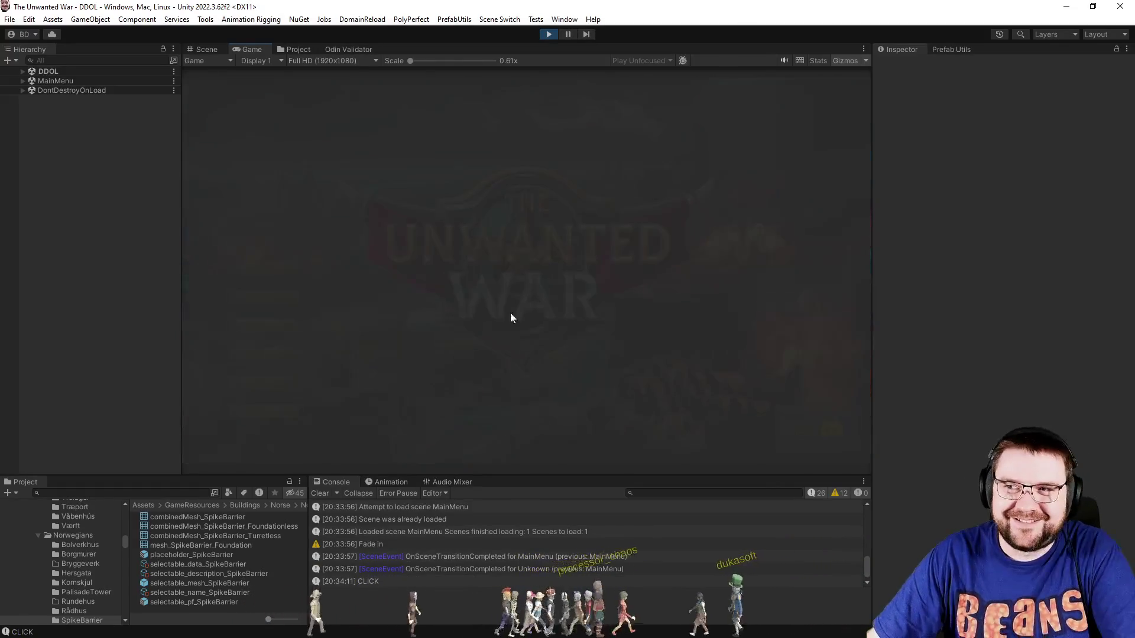
Set both players to Norwegians, make player 2 an Effortless computer, and start on ForestedPlains.
left_click(597, 139)
left_click(574, 169)
left_click(492, 156)
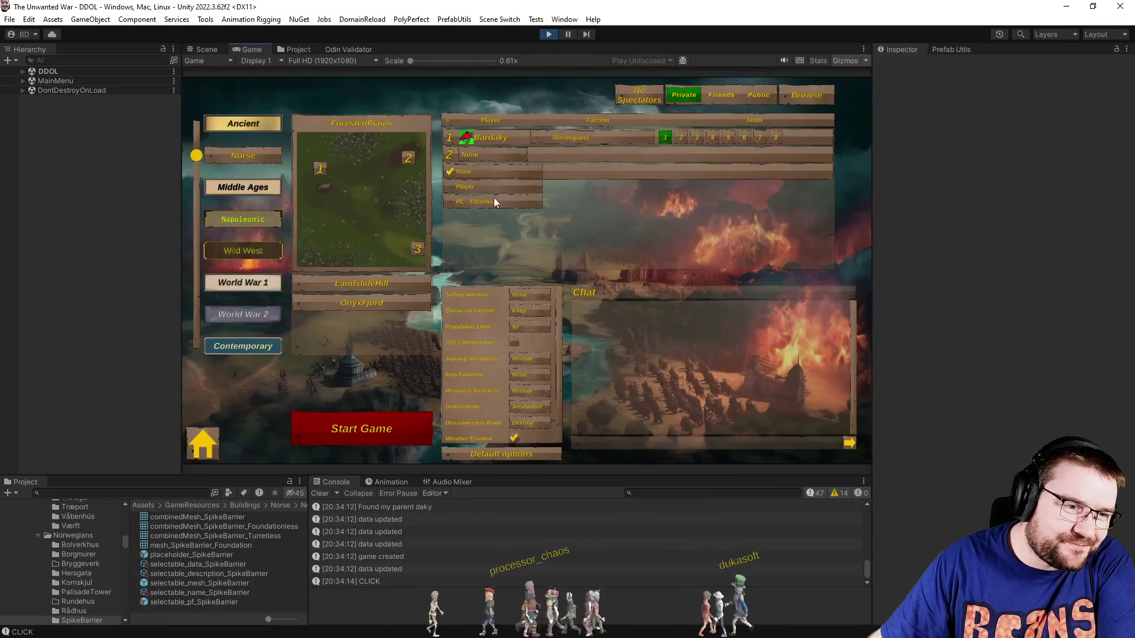
left_click(495, 198)
left_click(556, 158)
left_click(577, 189)
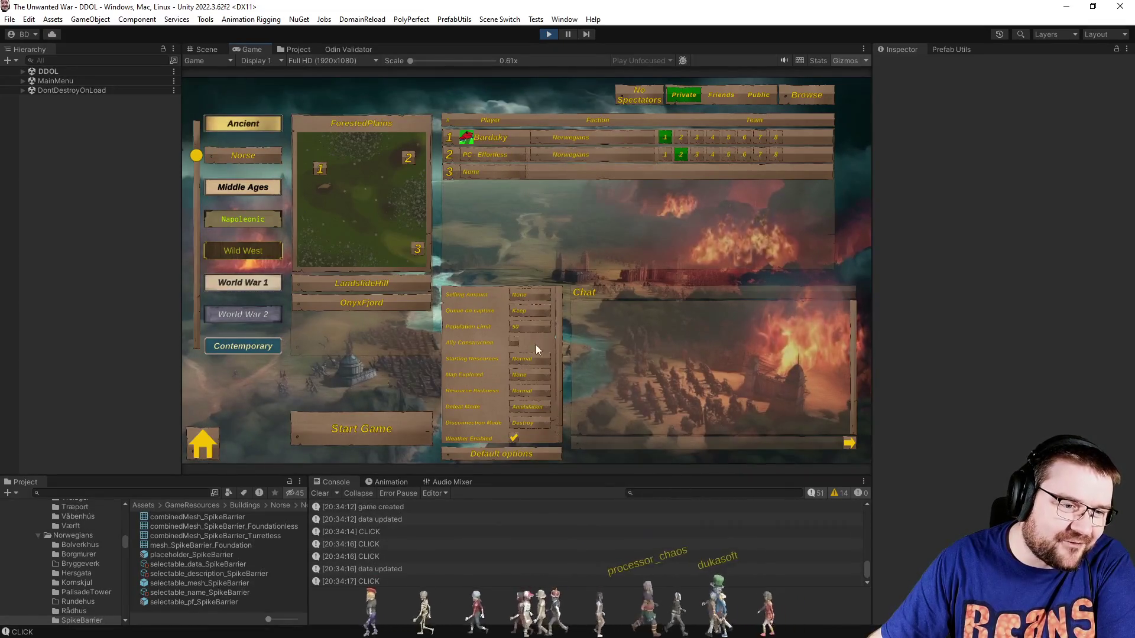
left_click(414, 427)
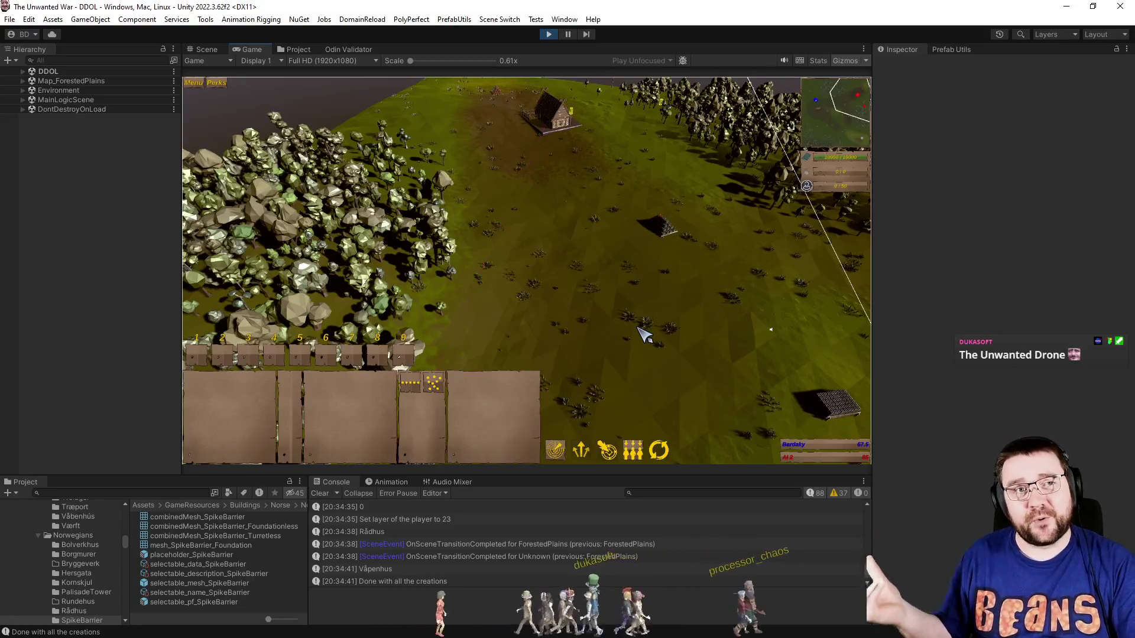
Assign the selected units to control group 1 and order them across the field.
key("ctrl+1")
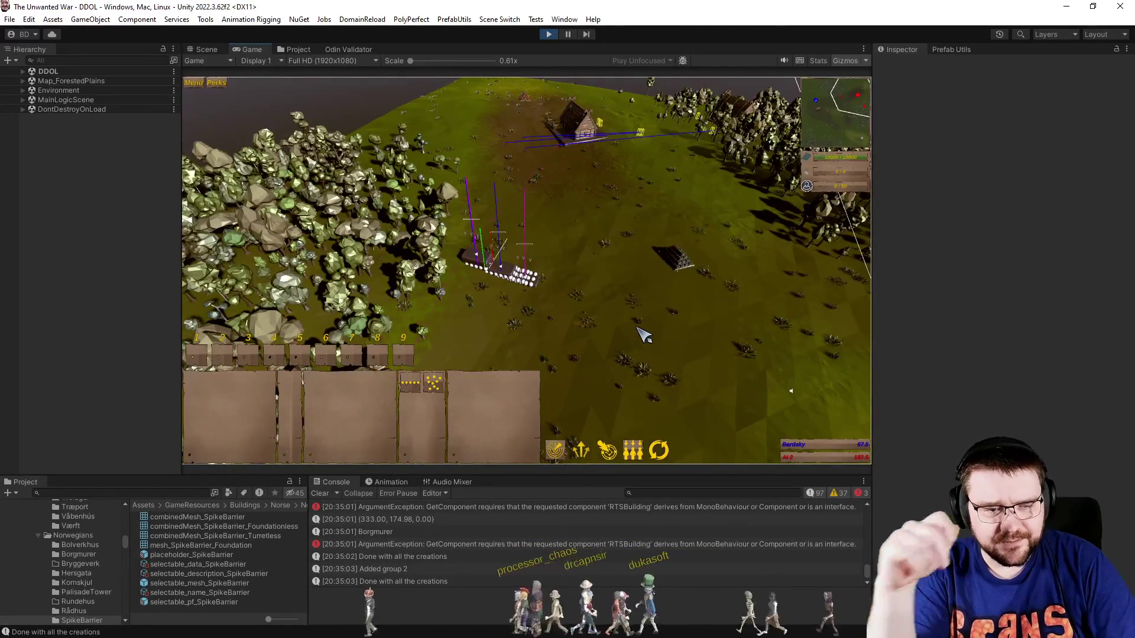
left_click(644, 335)
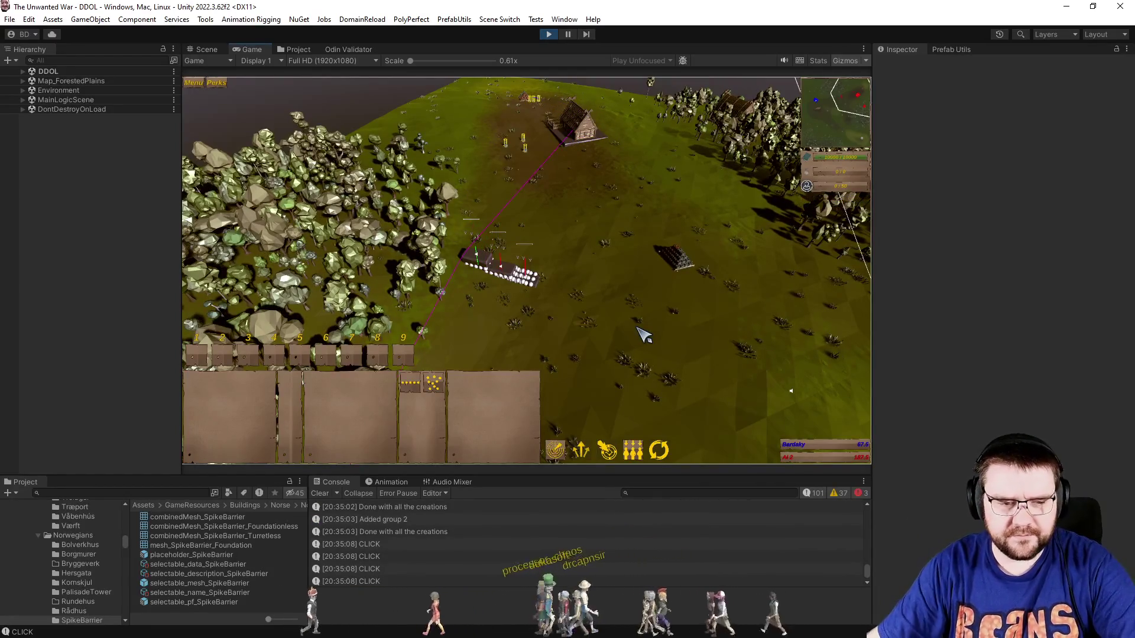
Pause the game, hide info and warning messages so only errors show, and stop play mode.
key("space")
scroll(828, 532, "up", 10)
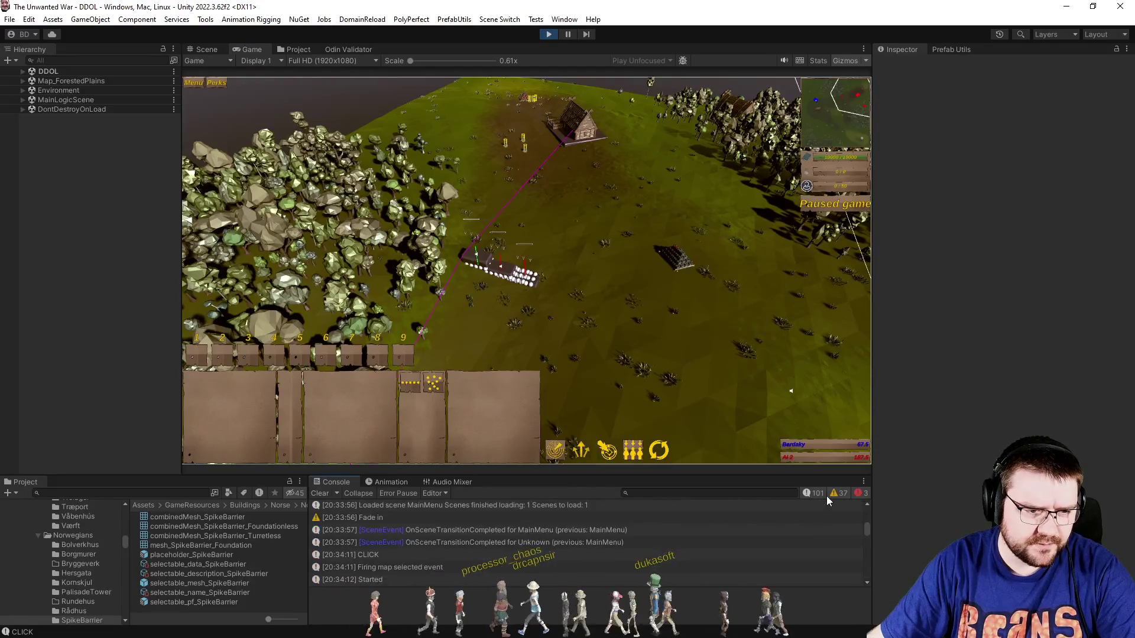
left_click(815, 493)
left_click(838, 493)
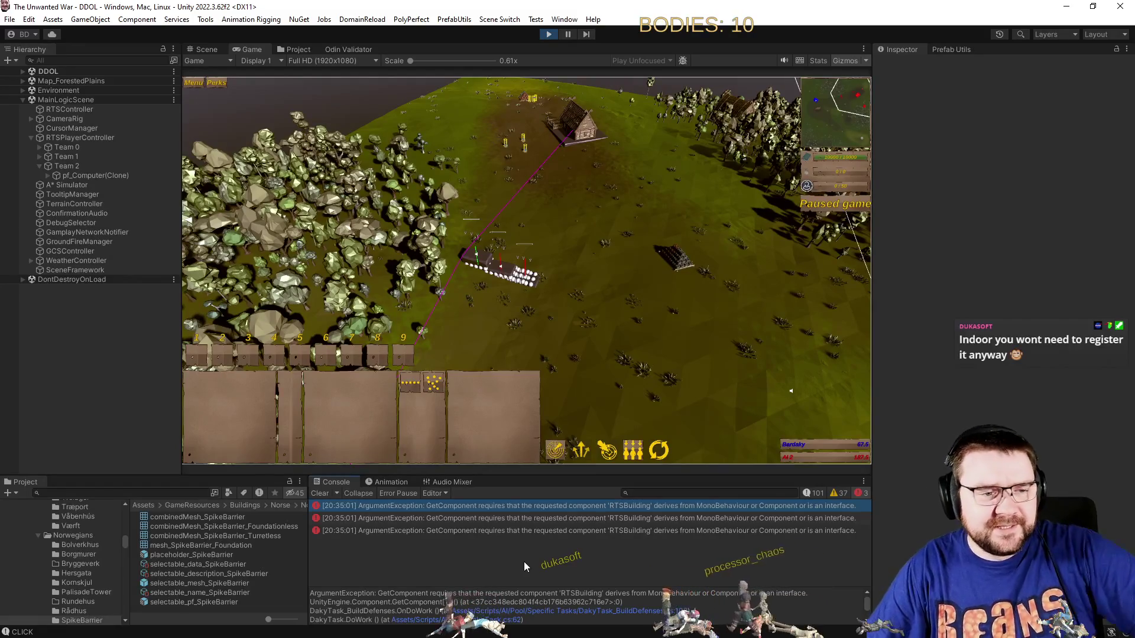
left_click(550, 35)
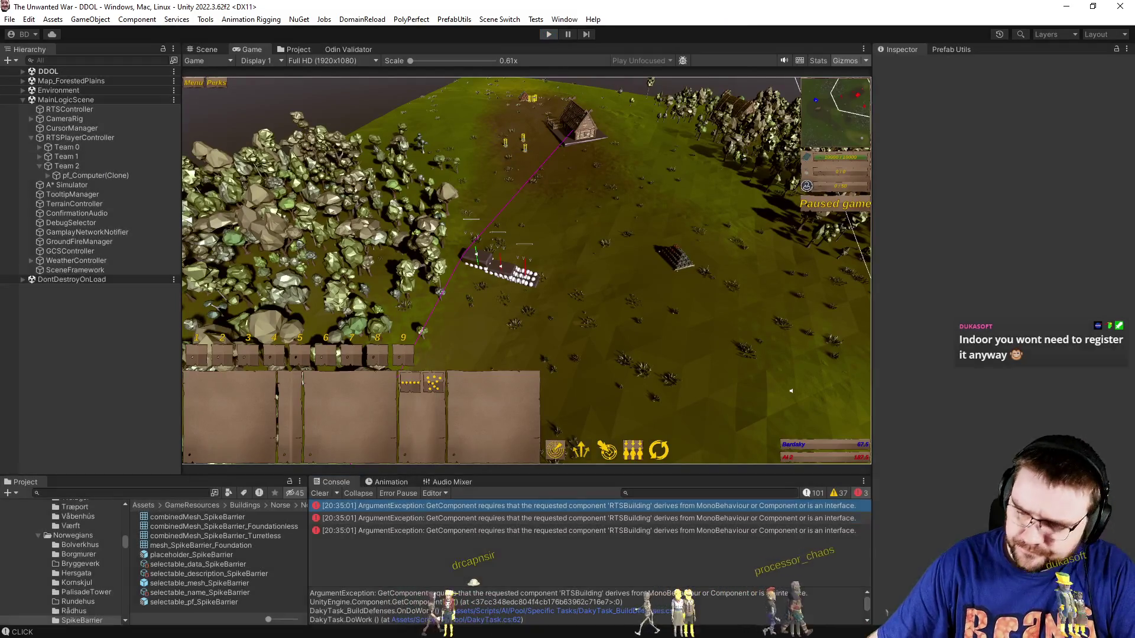
Replace GetComponent<RTSBuilding>() on line 146 with (referencer.InteractableComponent as RTSBuilding).
key("alt+Tab")
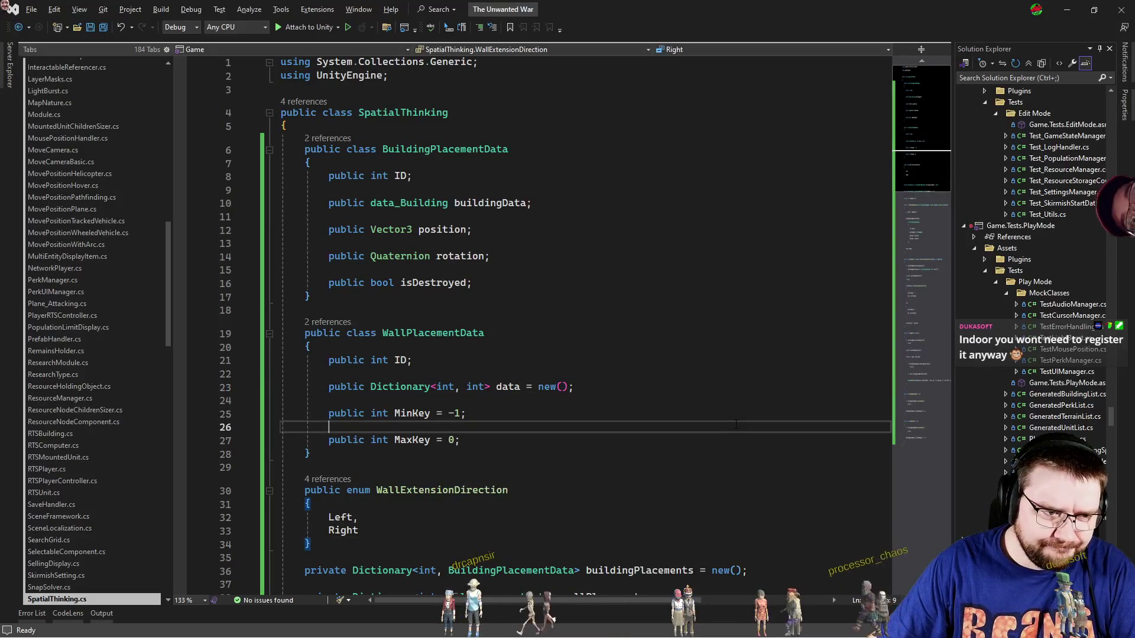
key("ctrl+minus")
left_click(532, 432)
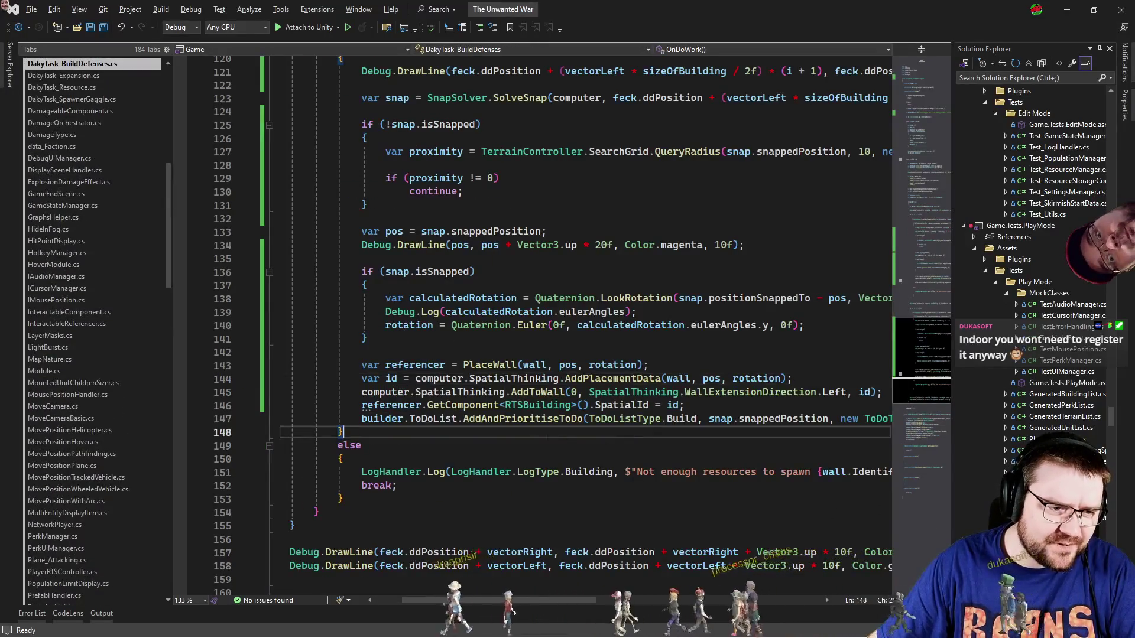
double_click(537, 406)
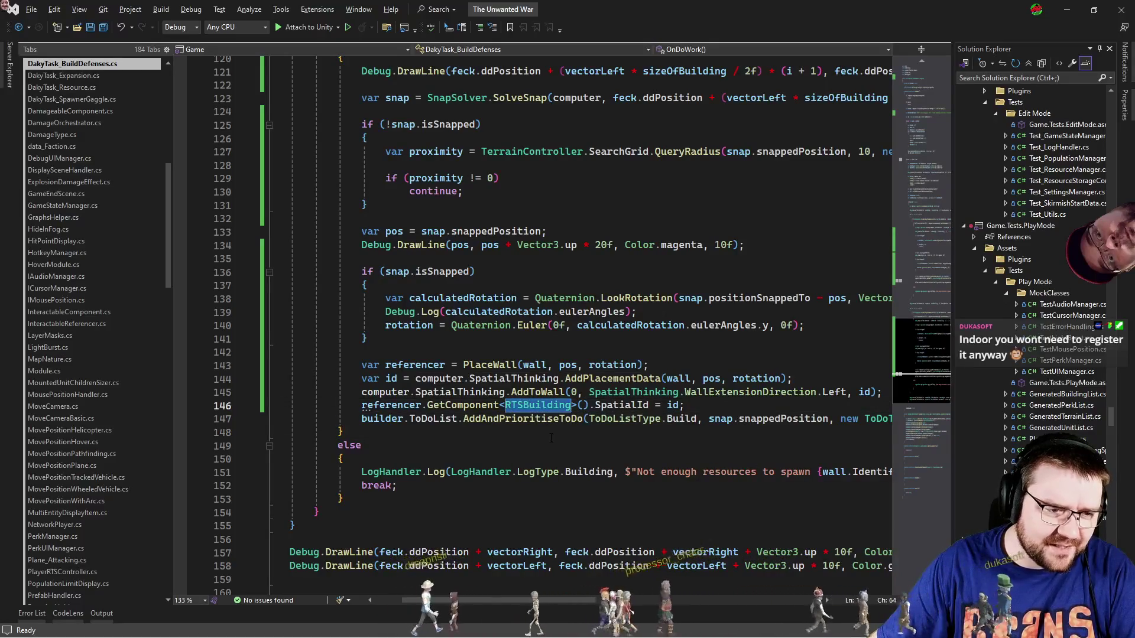
mouse_move(384, 408)
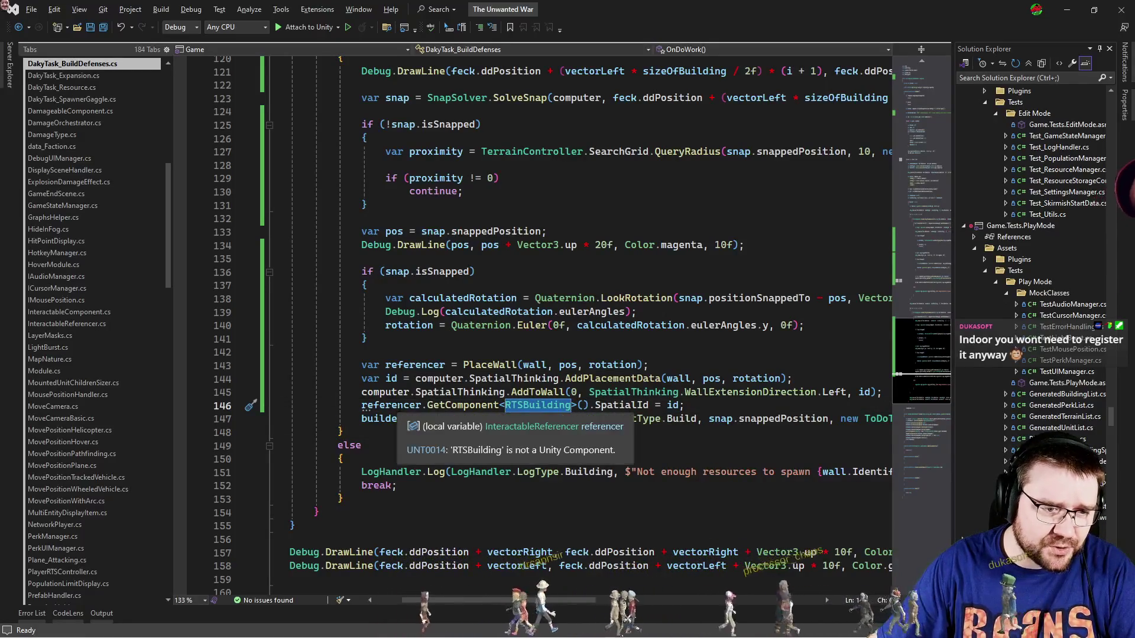
left_click(423, 406)
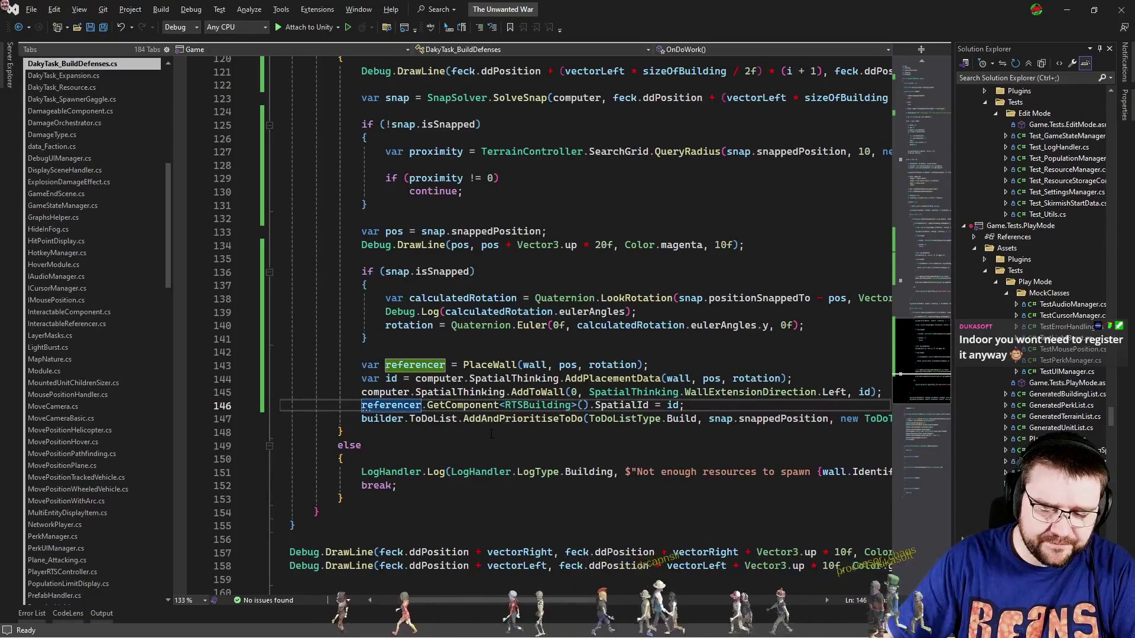
type(".InteractableComponent")
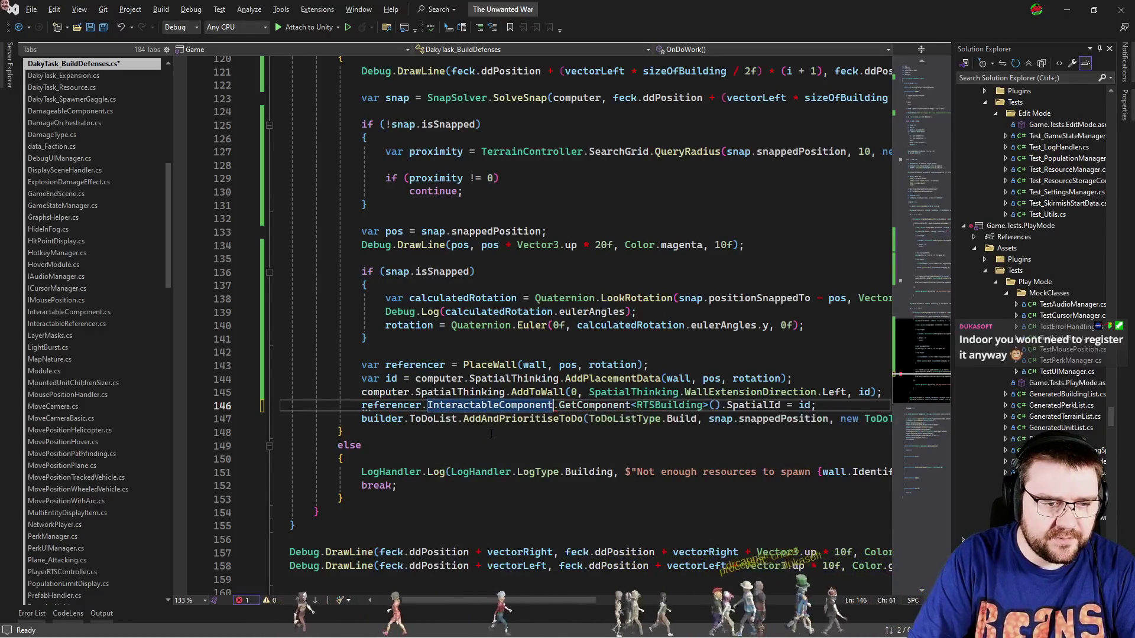
key("ctrl+shift+Right")
key("ctrl+shift+Right")
key("ctrl+shift+Right")
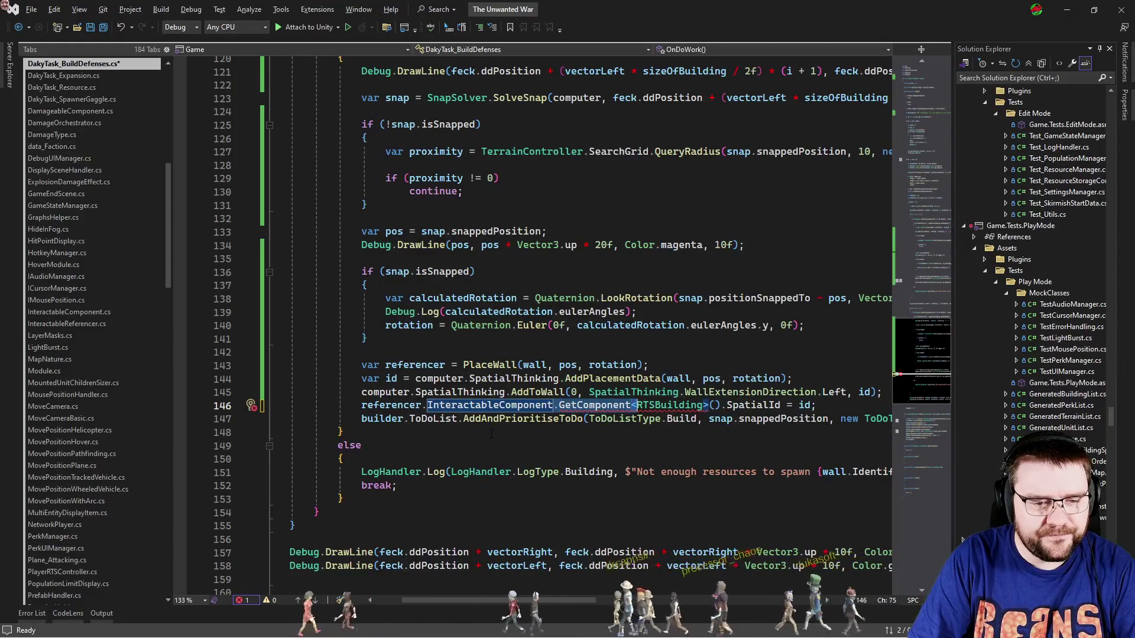
key("Delete")
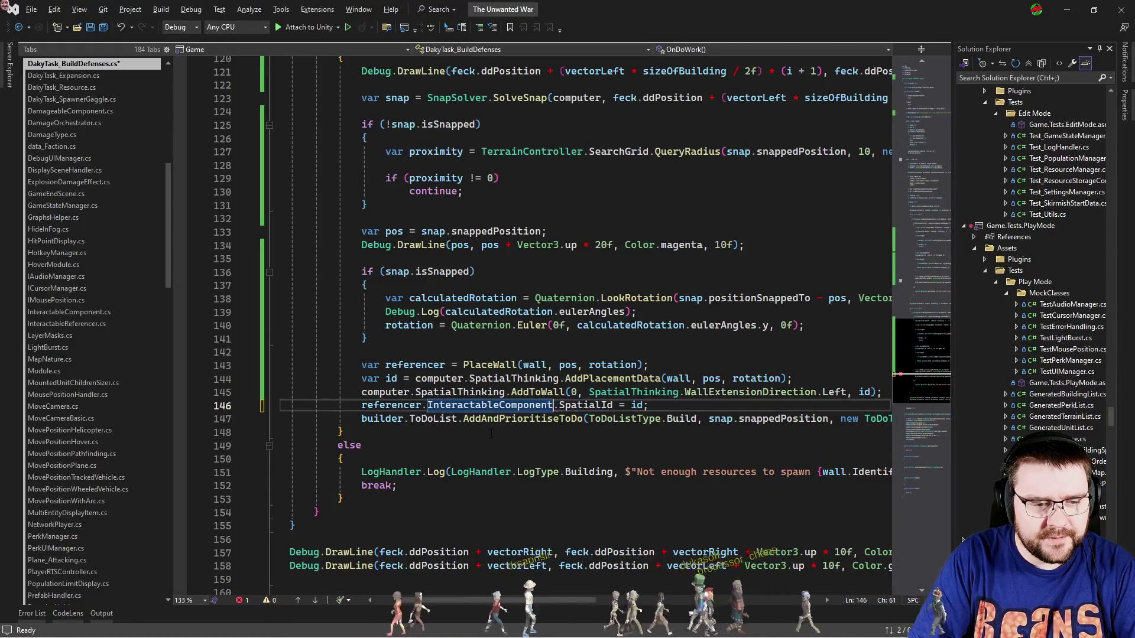
type("as ")
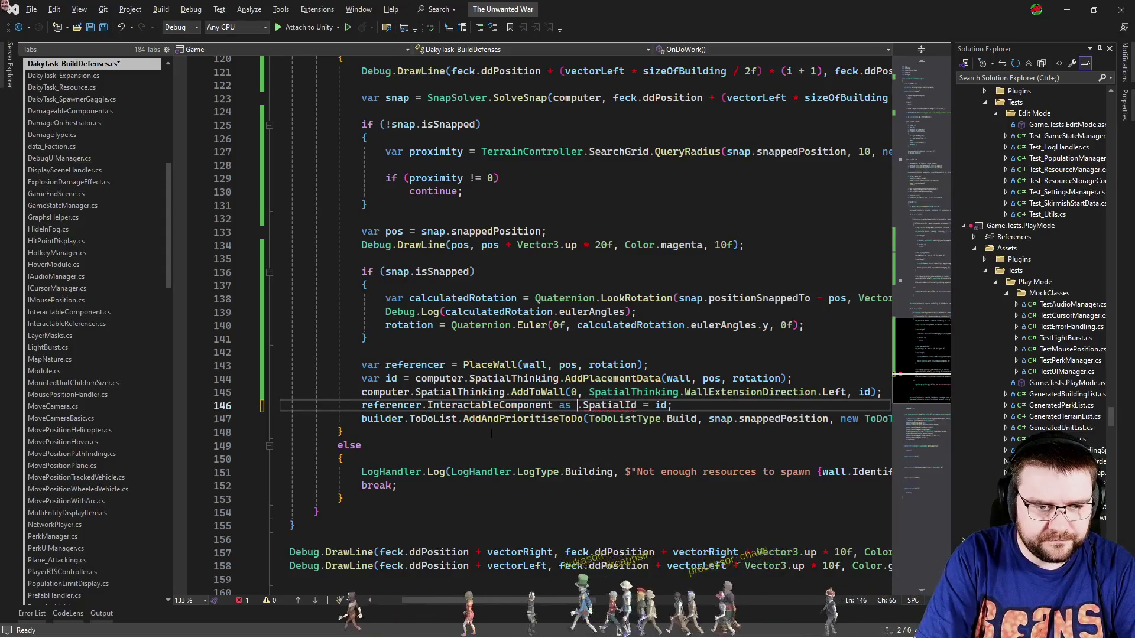
type("TSBuilding")
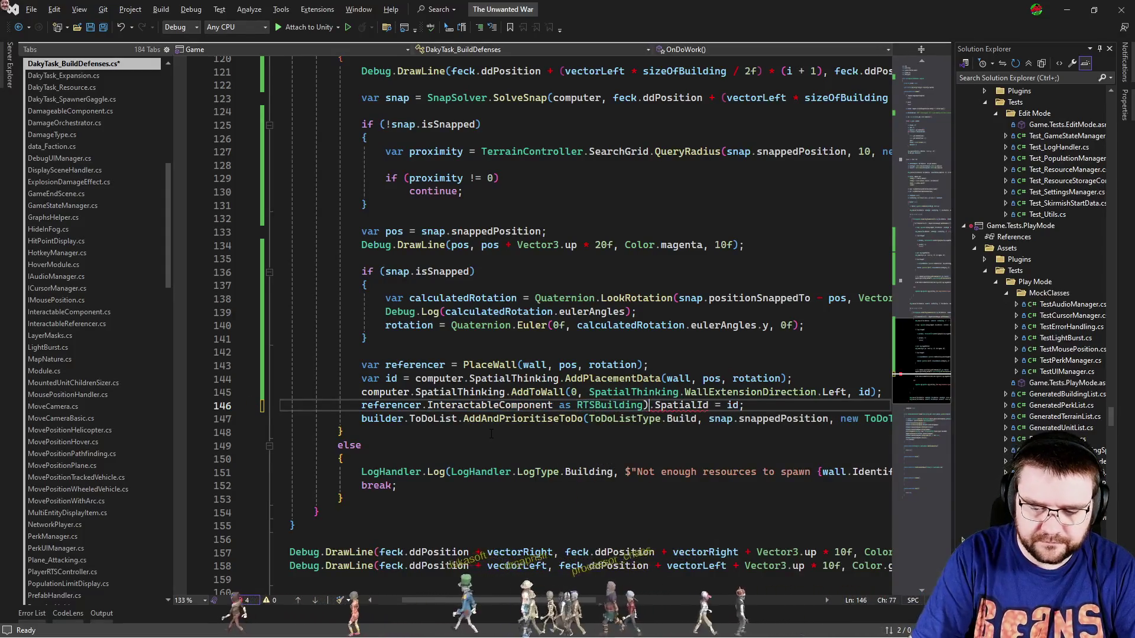
type("(")
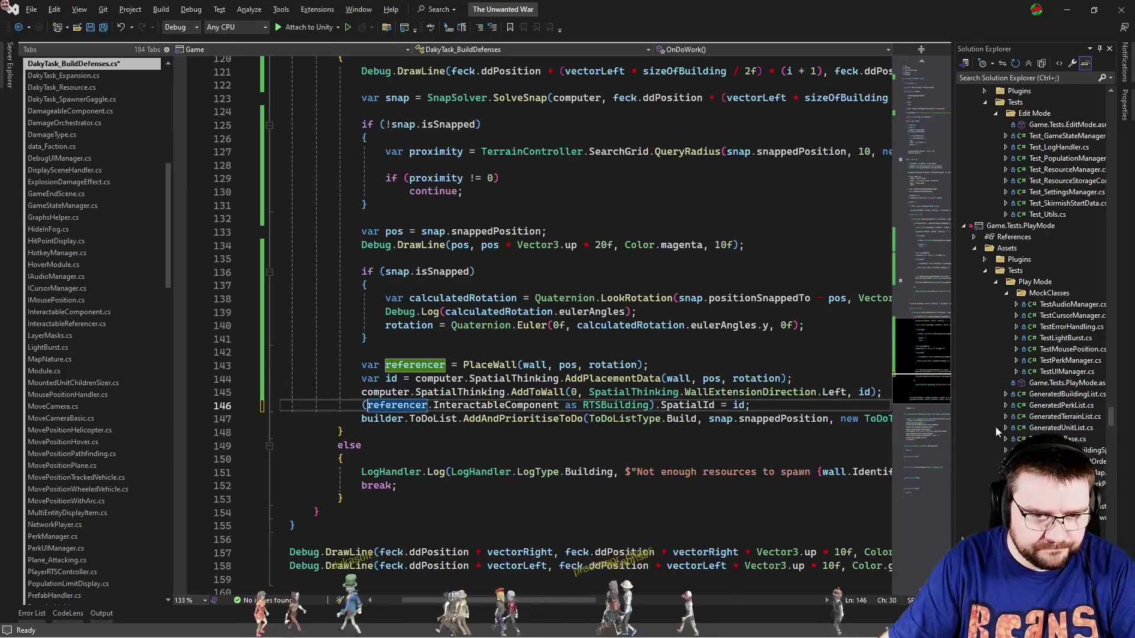
Copy the corrected SpatialId assignment onto line 102, save, and return to Unity.
key("End")
key("shift+Up")
key("shift+End")
scroll(802, 344, "up", 10)
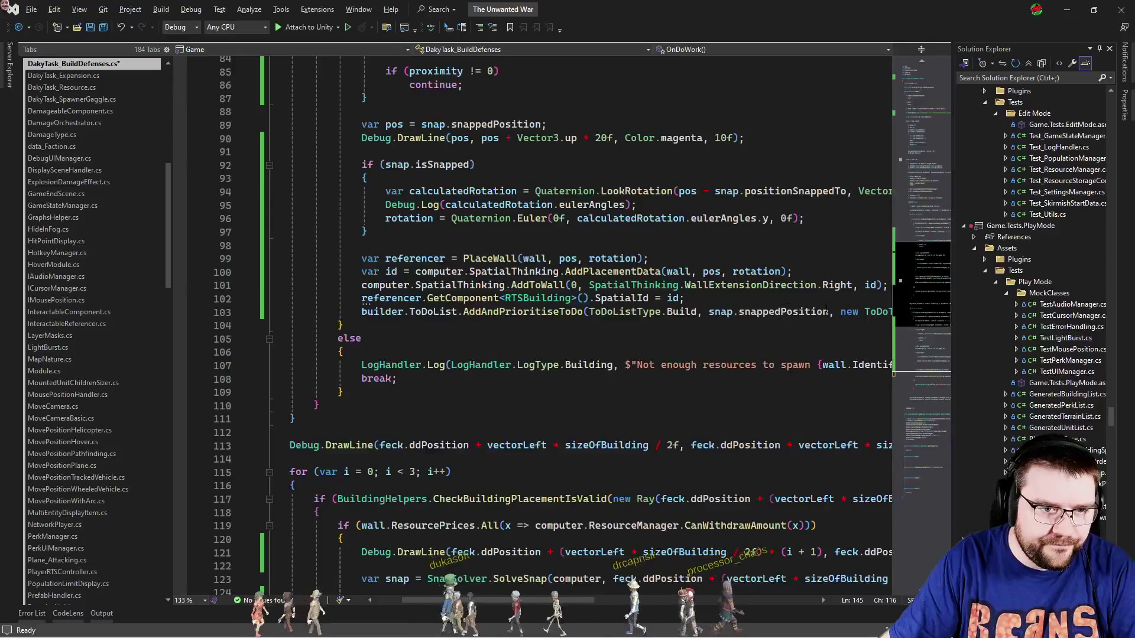
key("ctrl+s")
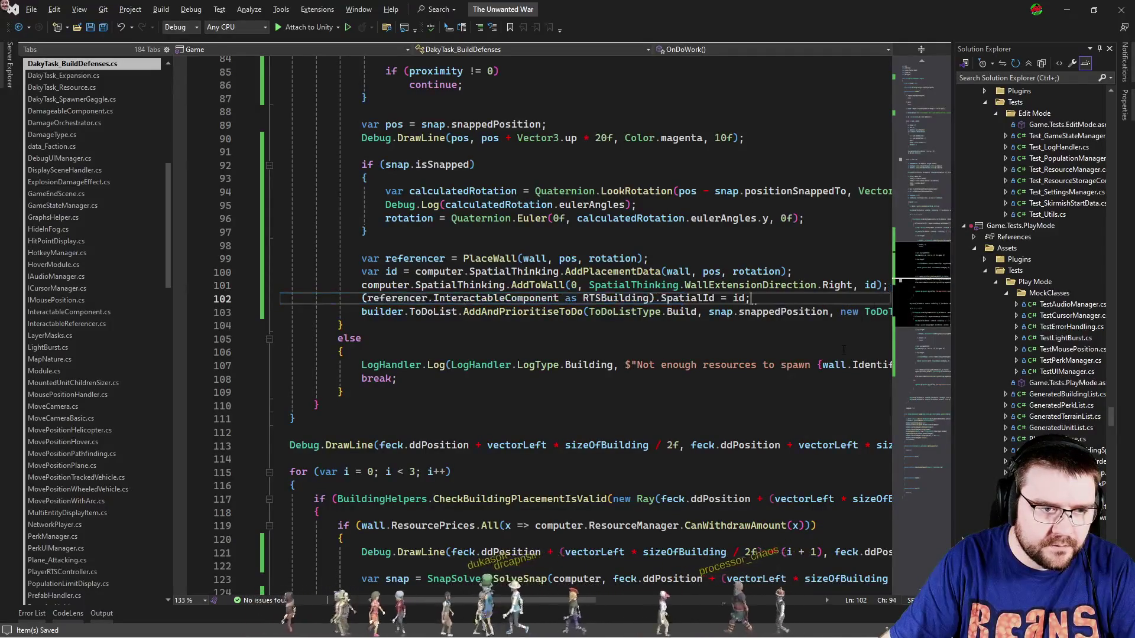
key("alt+Tab")
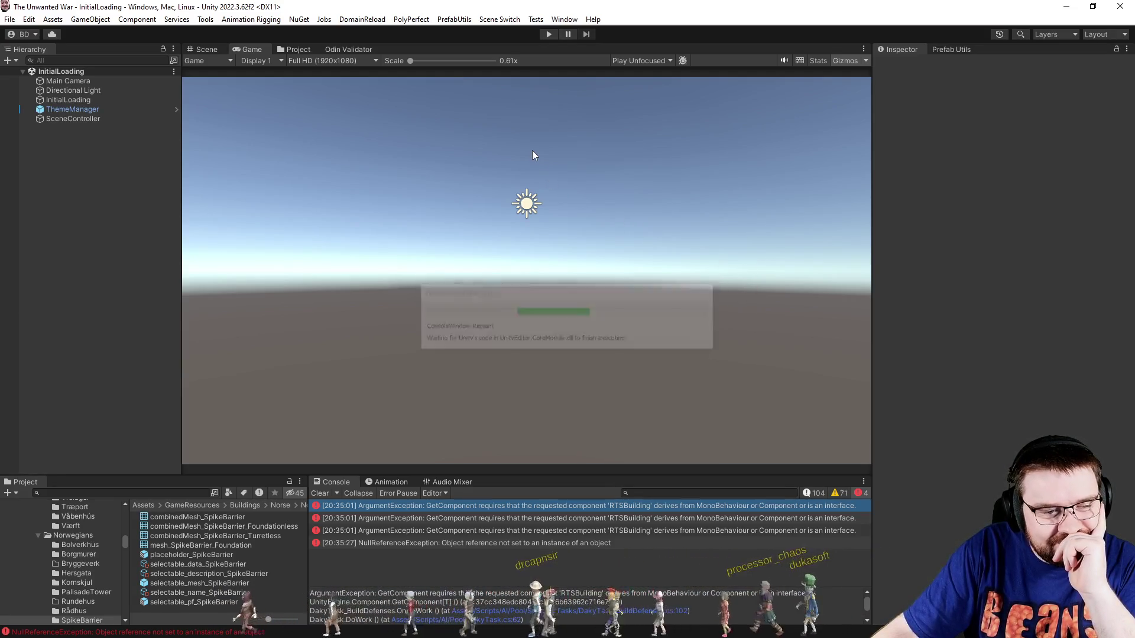
Start a Skirmish versus an Effortless Norwegian PC in slot 2, map fully explored, weather off.
left_click(547, 35)
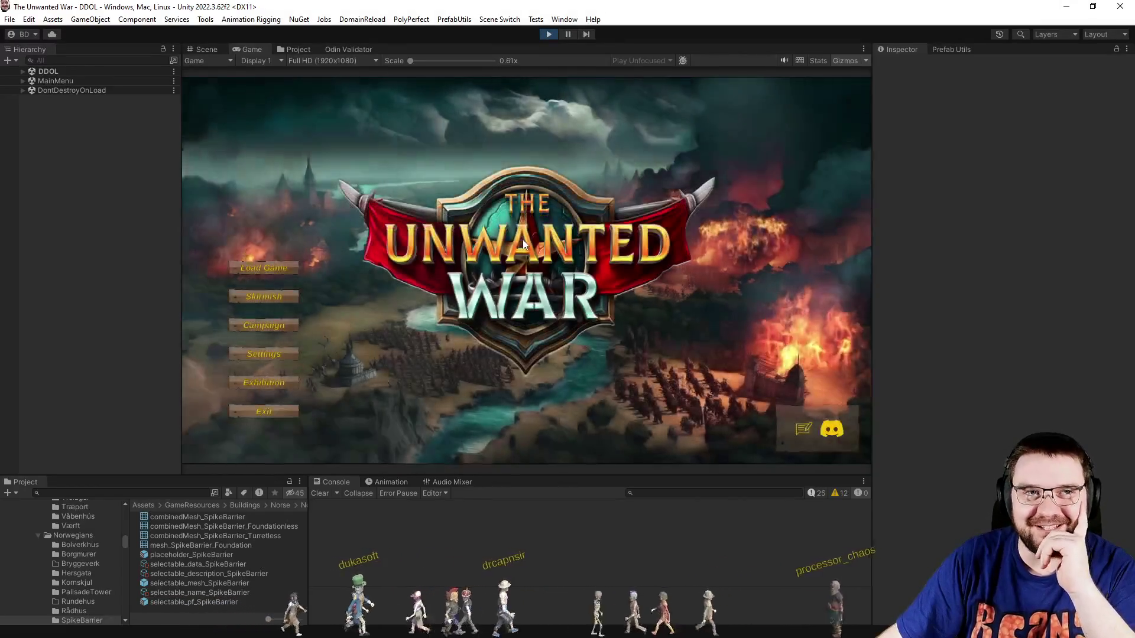
left_click(271, 299)
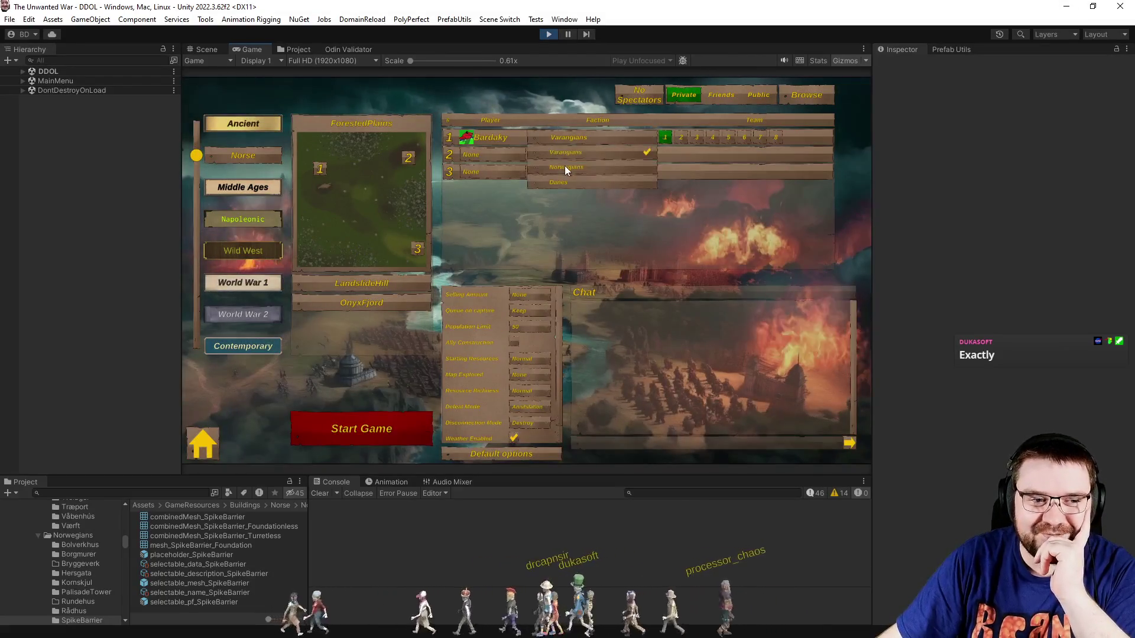
left_click(517, 158)
left_click(513, 198)
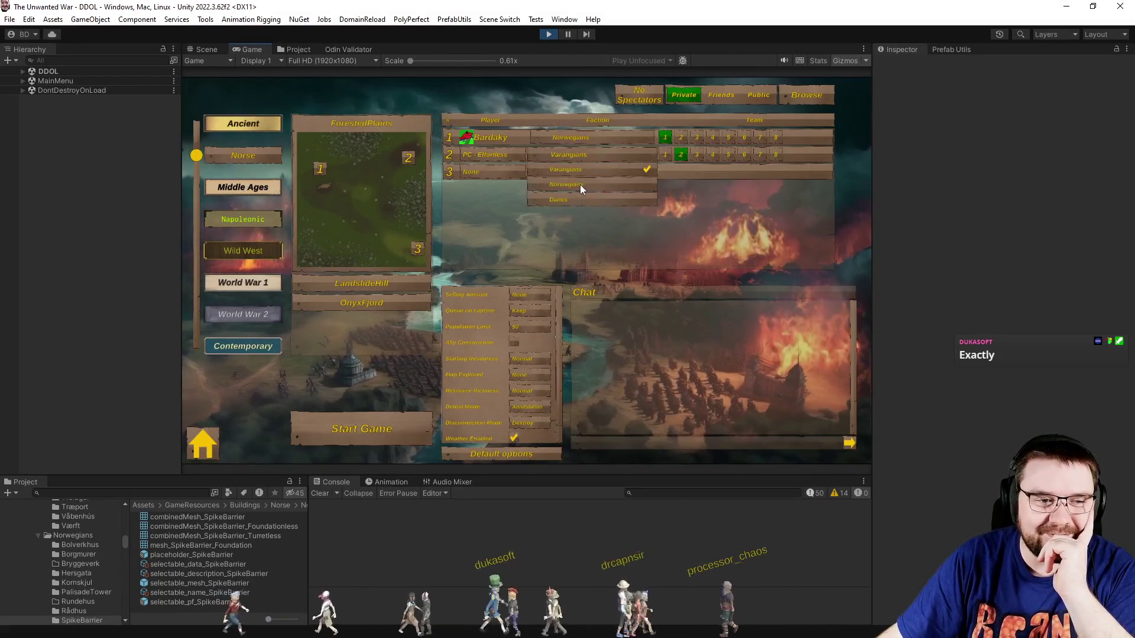
left_click(529, 374)
left_click(514, 438)
left_click(385, 423)
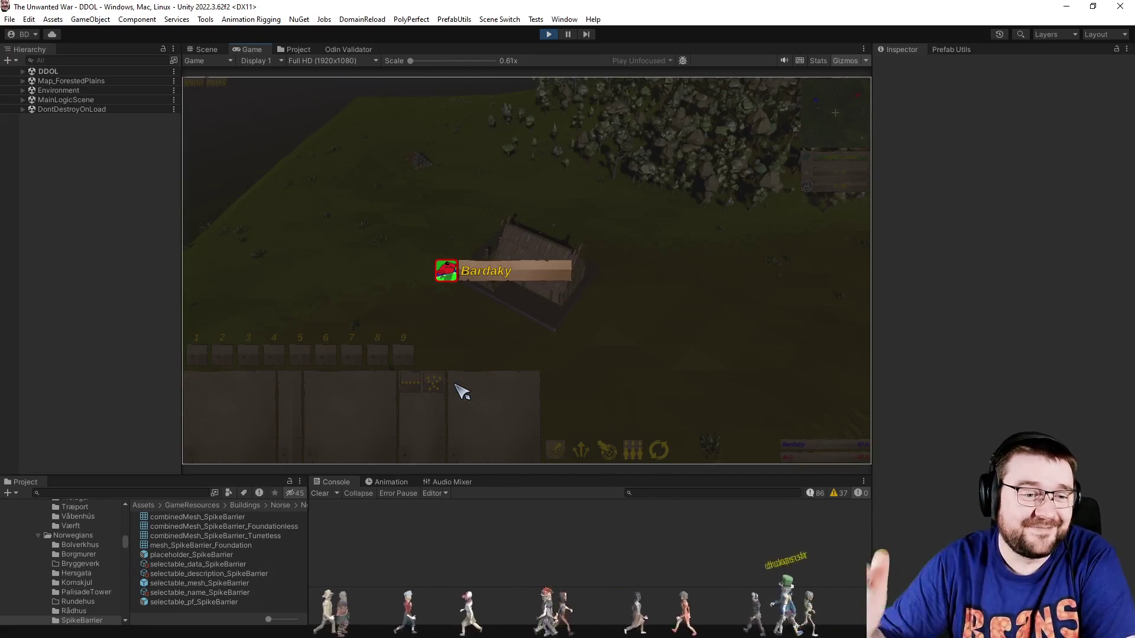
Resume the match, zoom out to watch the AI build walls, then pause and inspect the NullReferenceException.
left_click(462, 392)
scroll(656, 343, "up", 3)
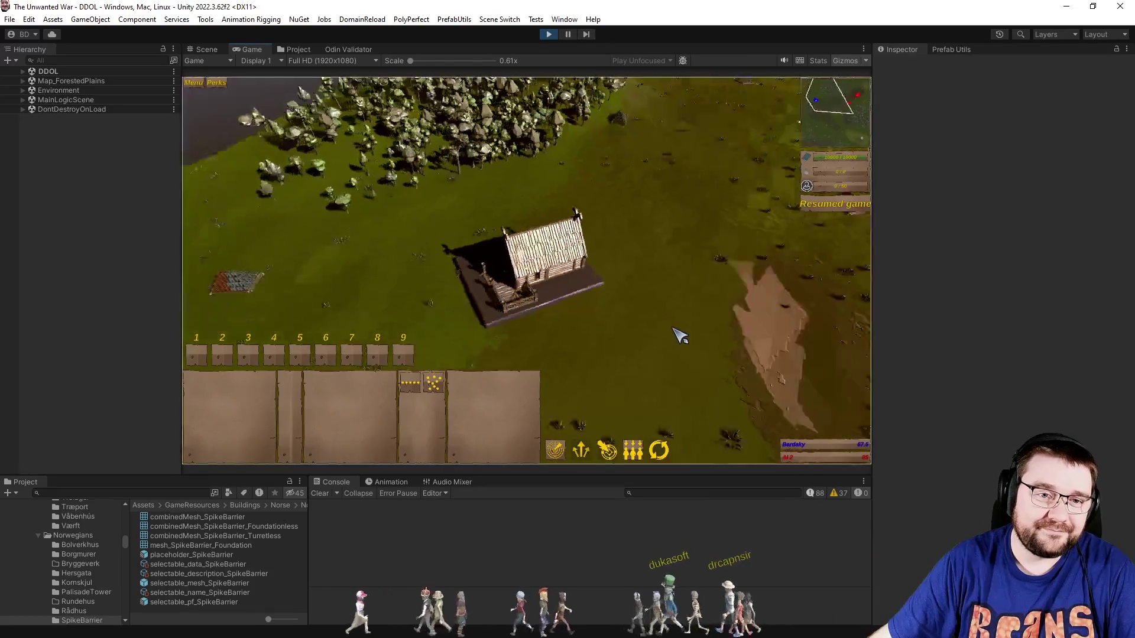
scroll(674, 329, "down", 5)
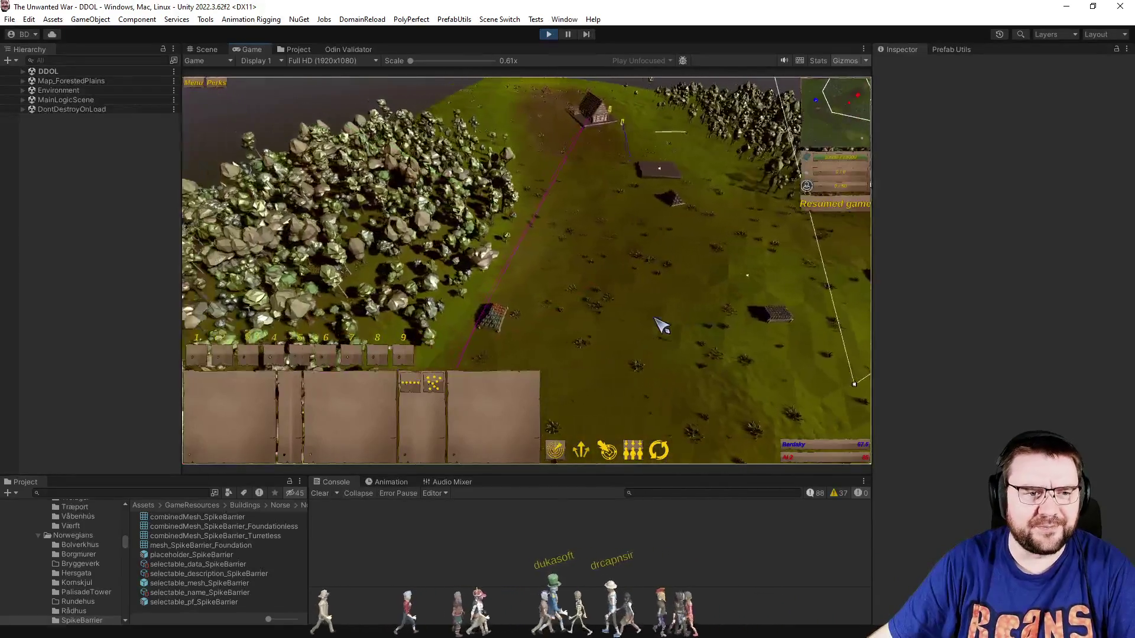
scroll(665, 326, "up", 2)
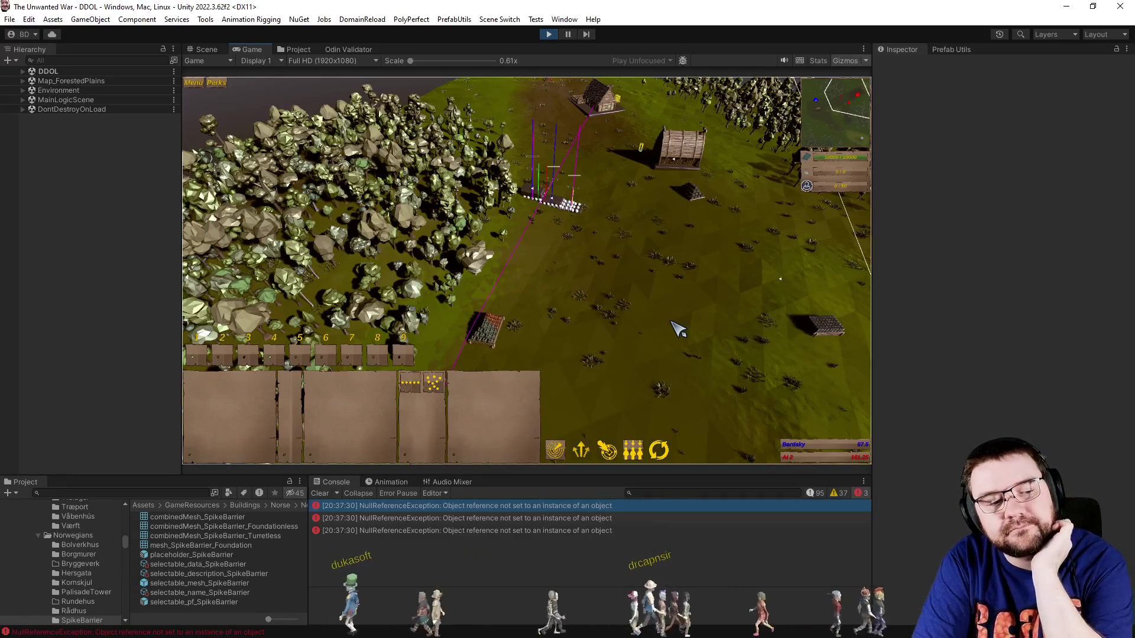
key("p")
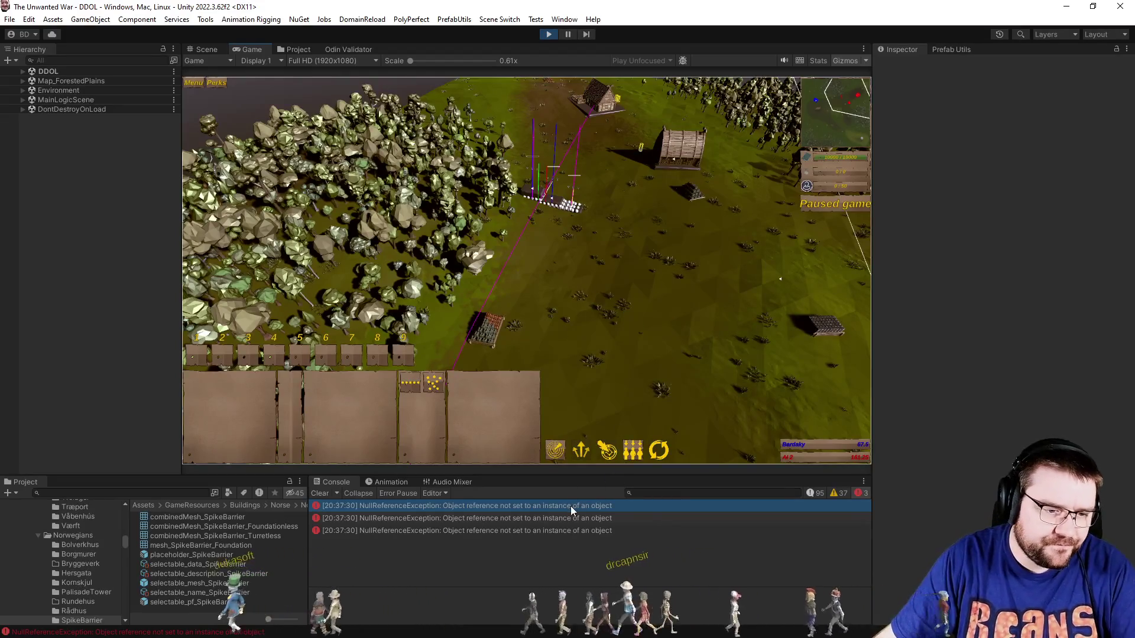
left_click(569, 506)
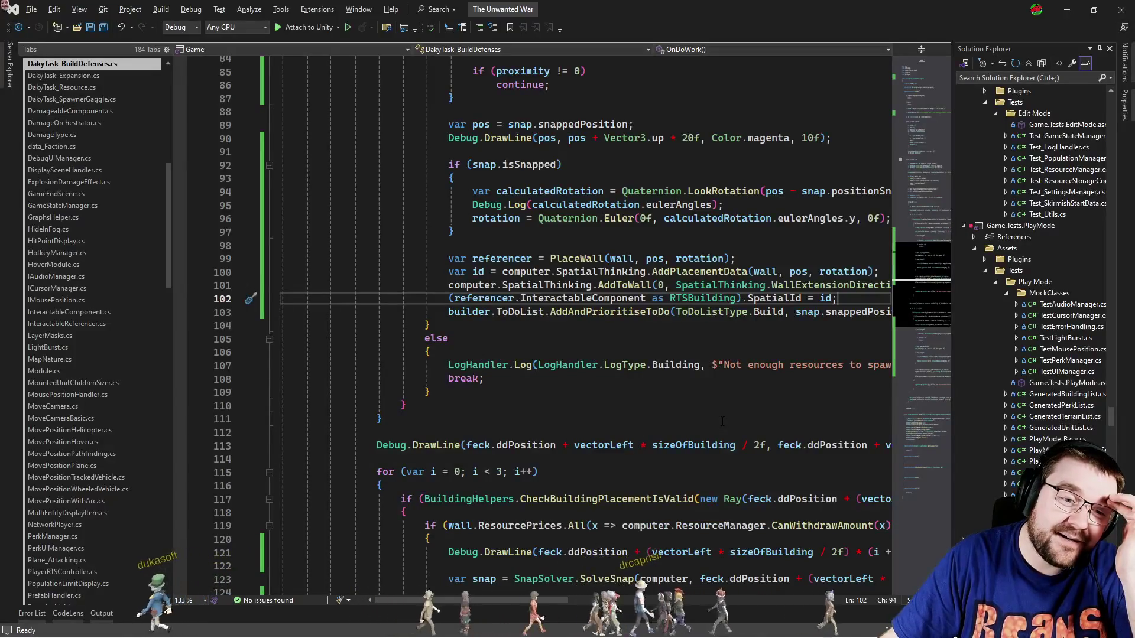
key("ctrl+t")
type("co")
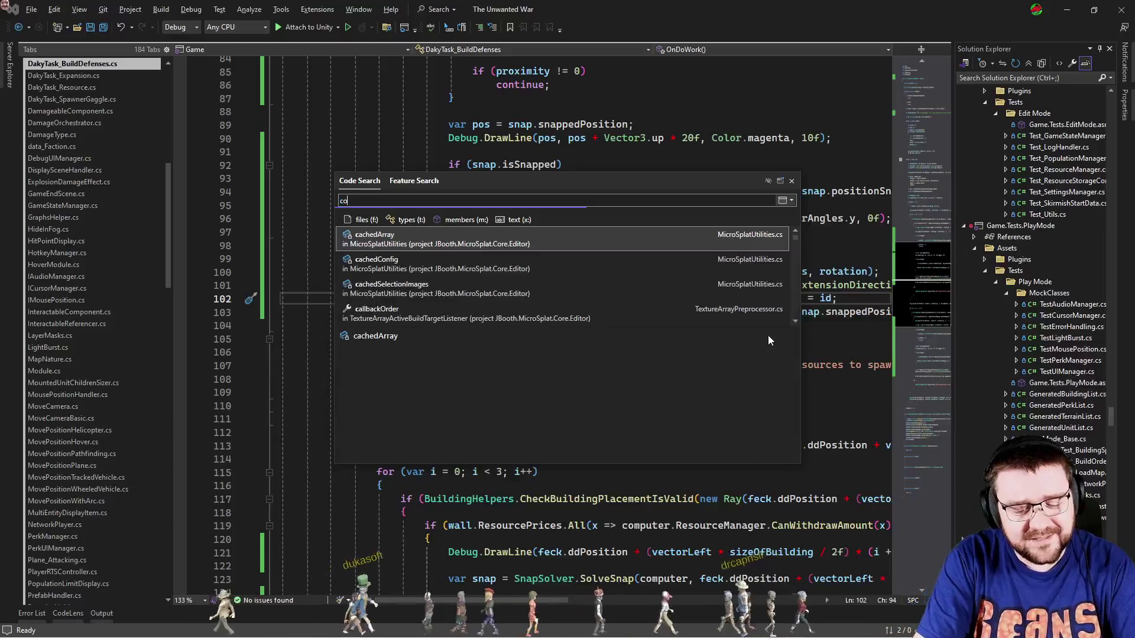
type("nstructioncomponent")
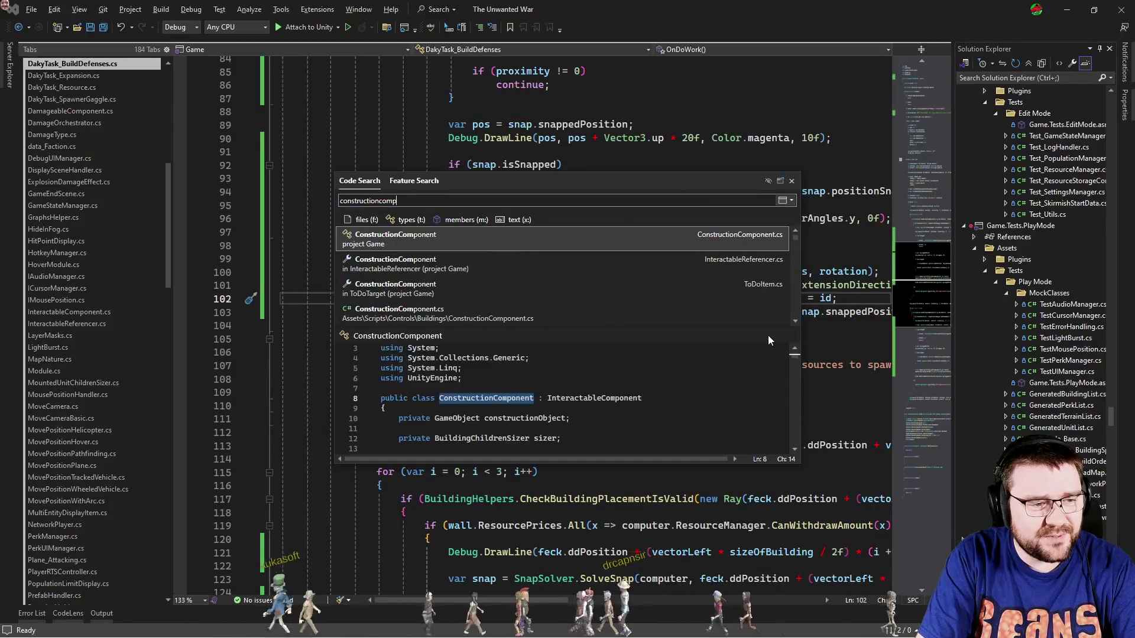
key("Return")
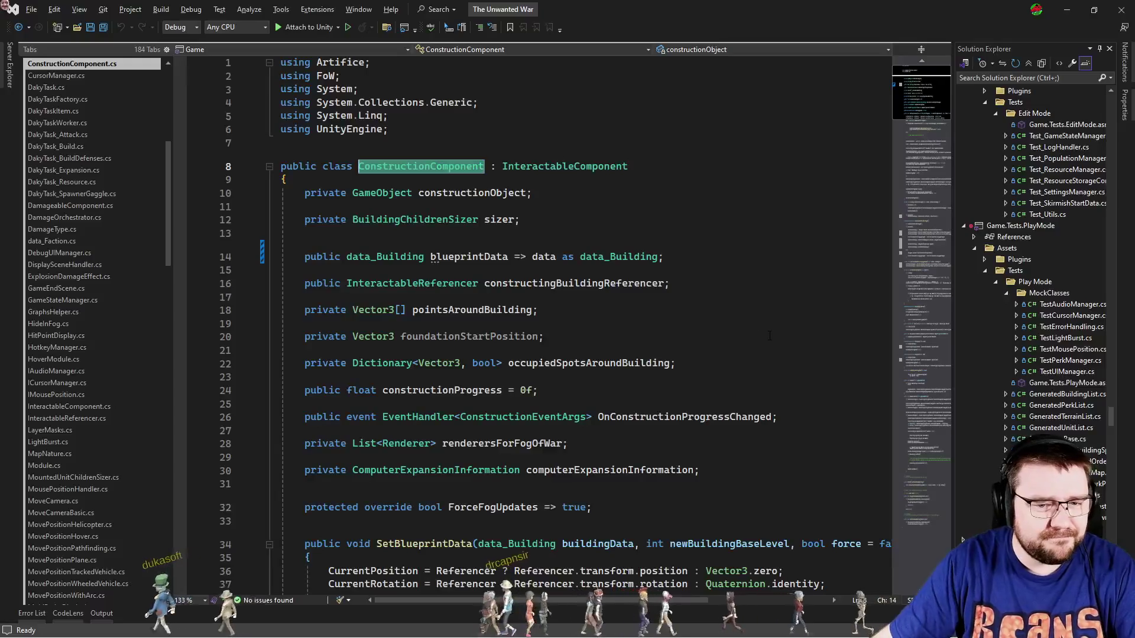
left_click(921, 451)
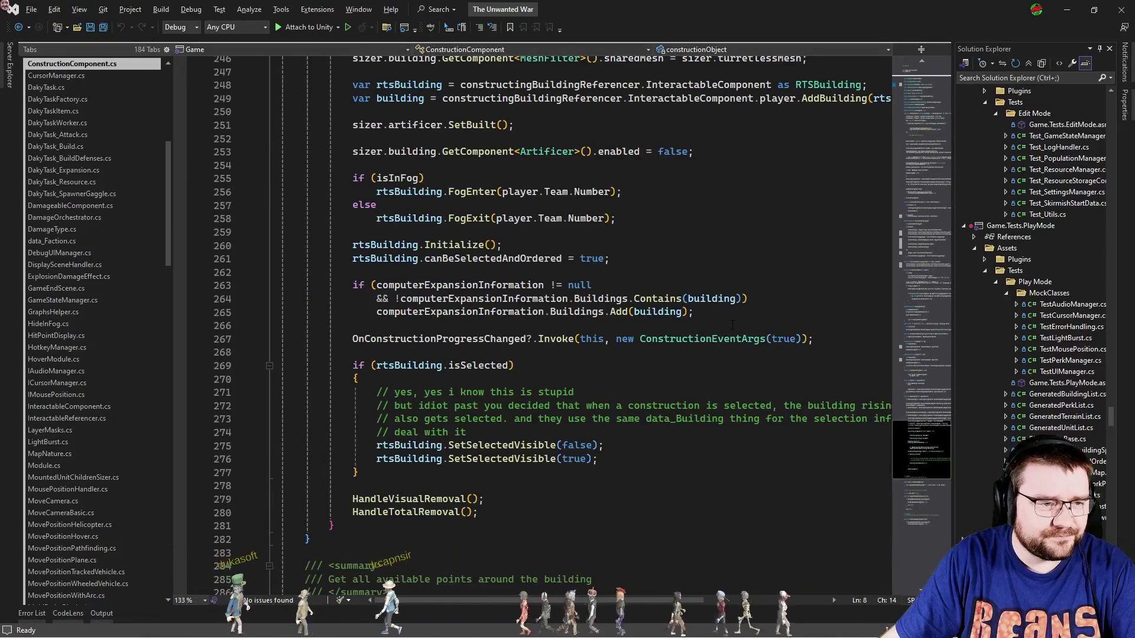
left_click(573, 272)
scroll(574, 304, "up", 4)
left_click(441, 245)
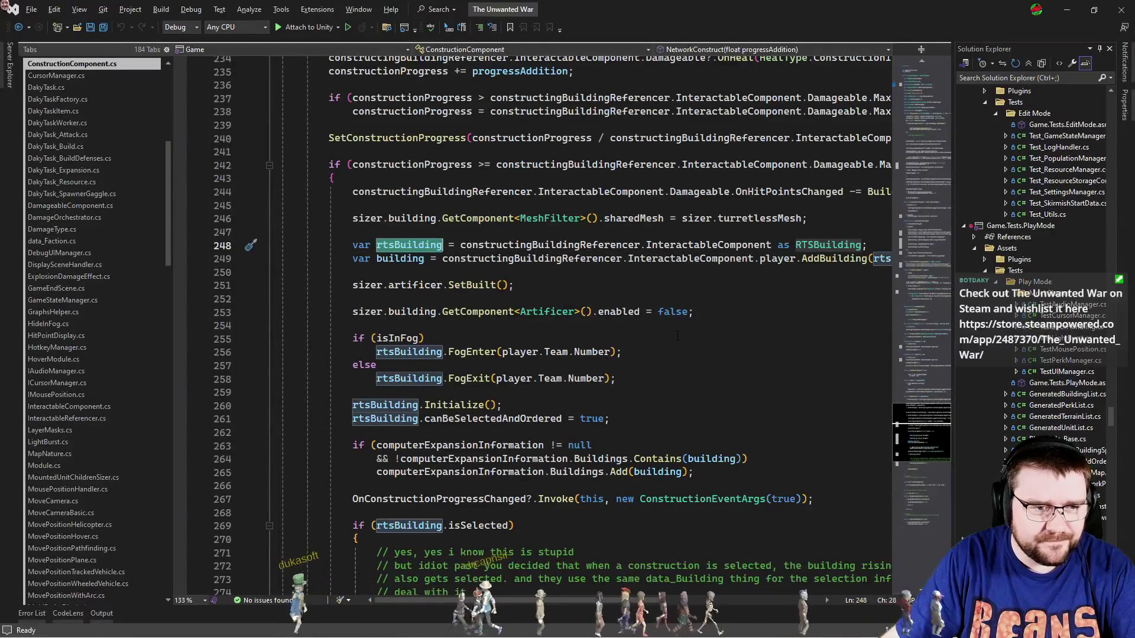
key("ctrl+f")
mouse_move(921, 303)
left_mouse_down()
mouse_move(910, 177)
mouse_move(921, 130)
mouse_move(921, 159)
left_mouse_up()
left_click(604, 258)
left_click(620, 286)
key("ctrl+minus")
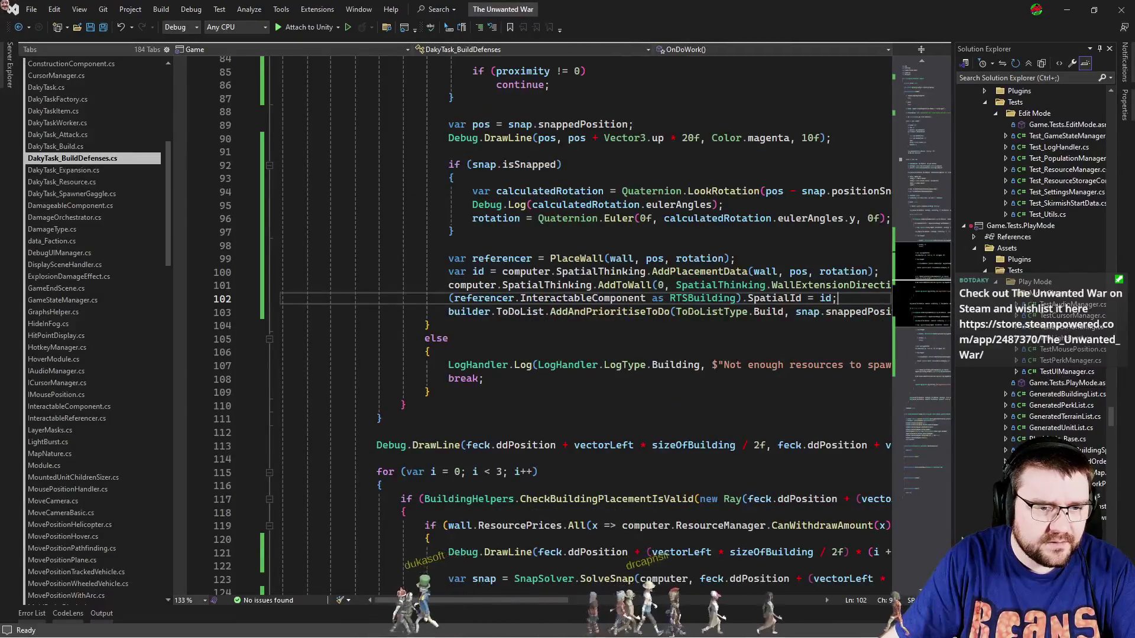
On line 102, replace the RTSBuilding cast with 'referencer.ConstructionComponent.' and browse its properties.
left_click(746, 300)
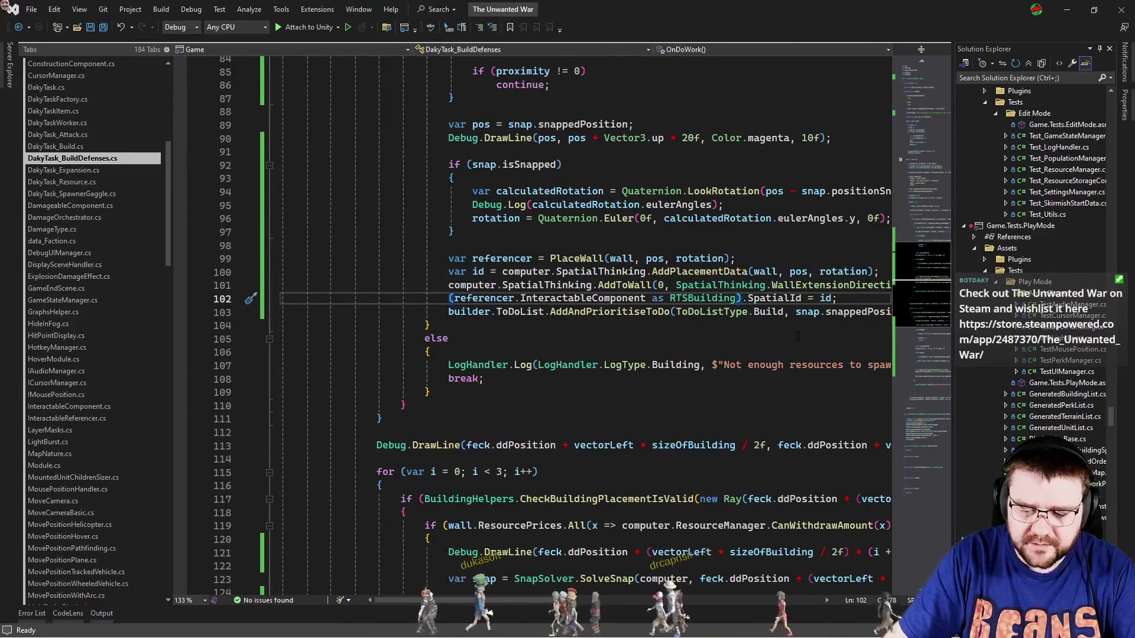
key("shift+Home")
type("referencer.")
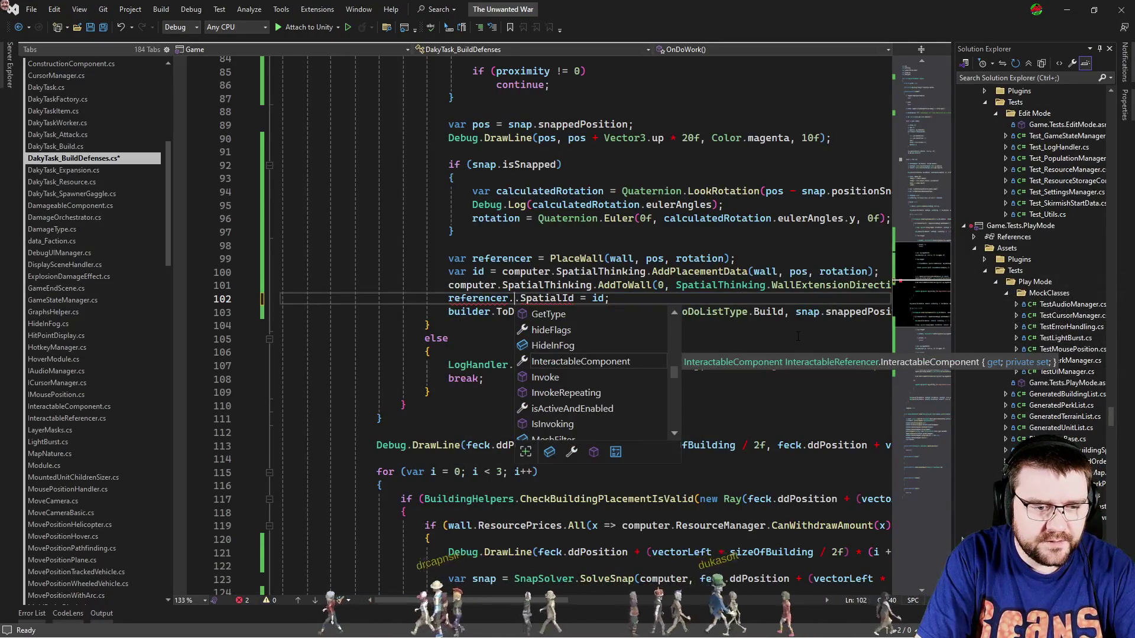
type("ConstructionComponent.")
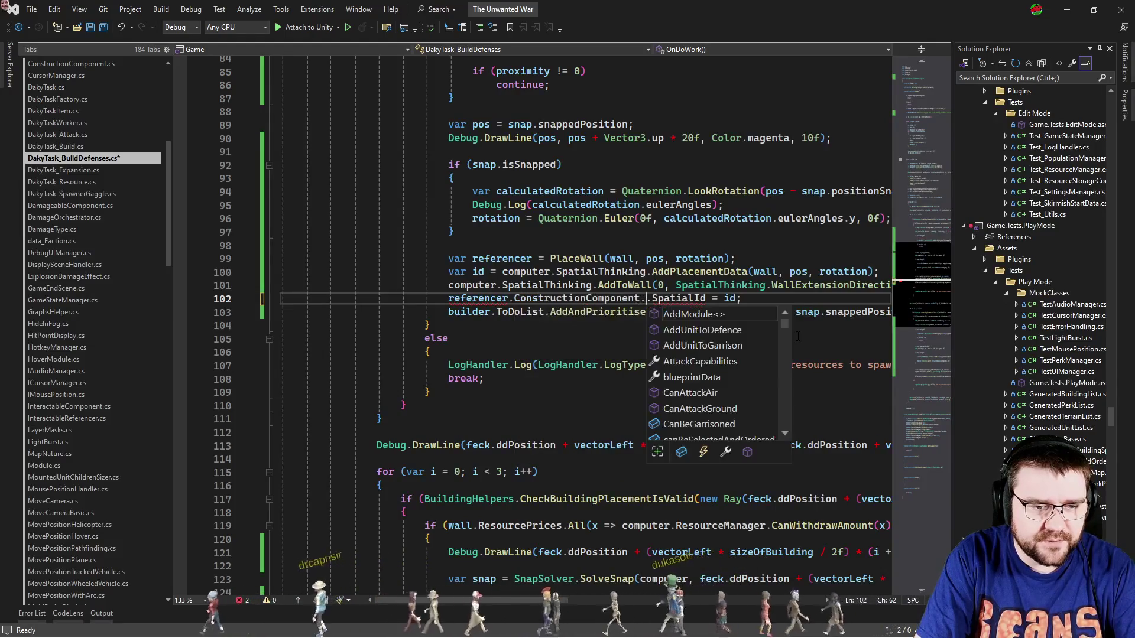
type("siz")
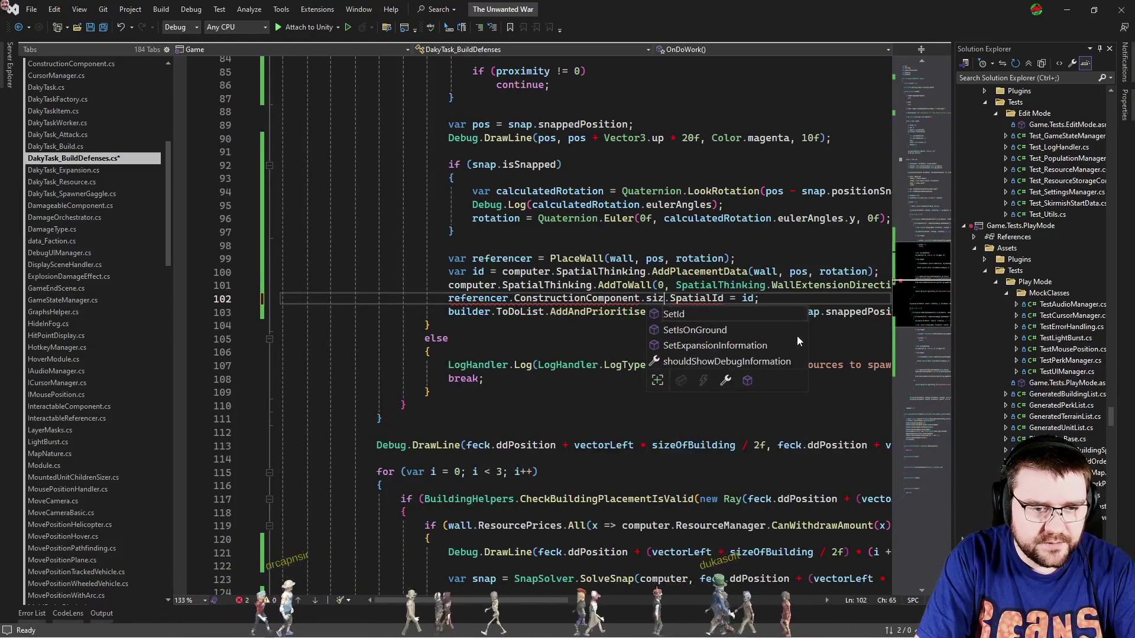
key("BackSpace")
key("BackSpace")
key("BackSpace")
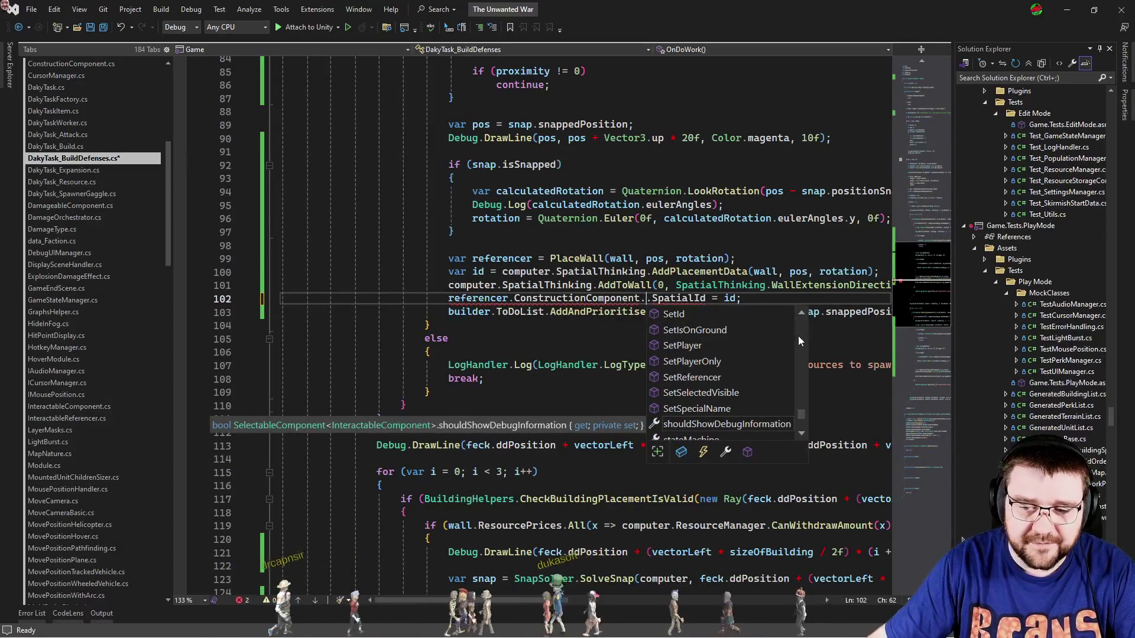
left_click(726, 452)
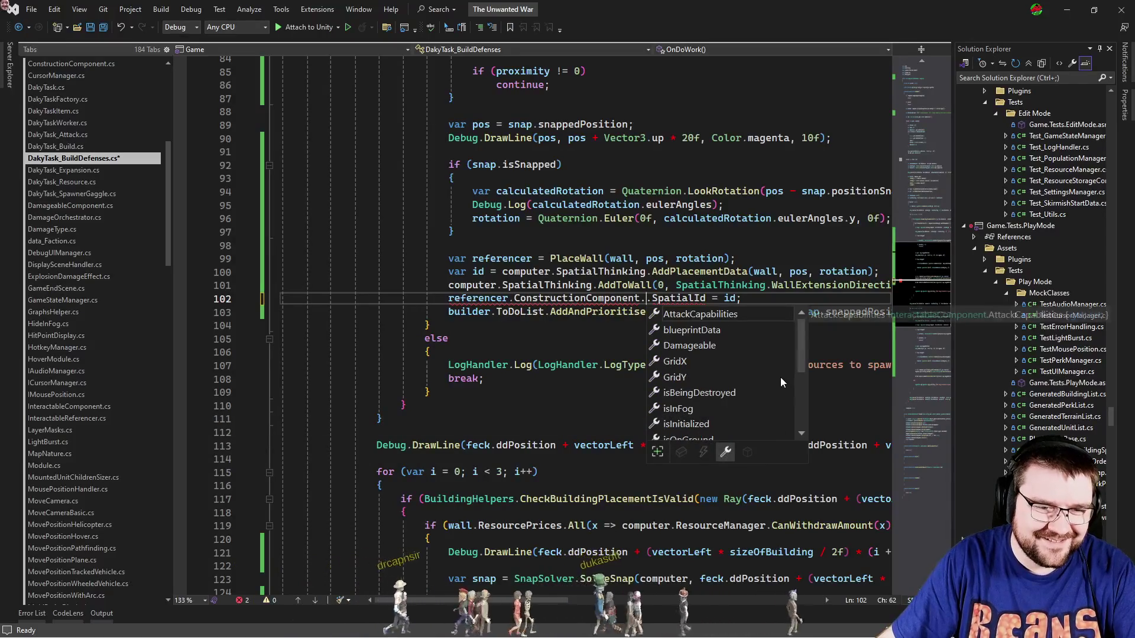
left_click_drag(803, 353, 802, 417)
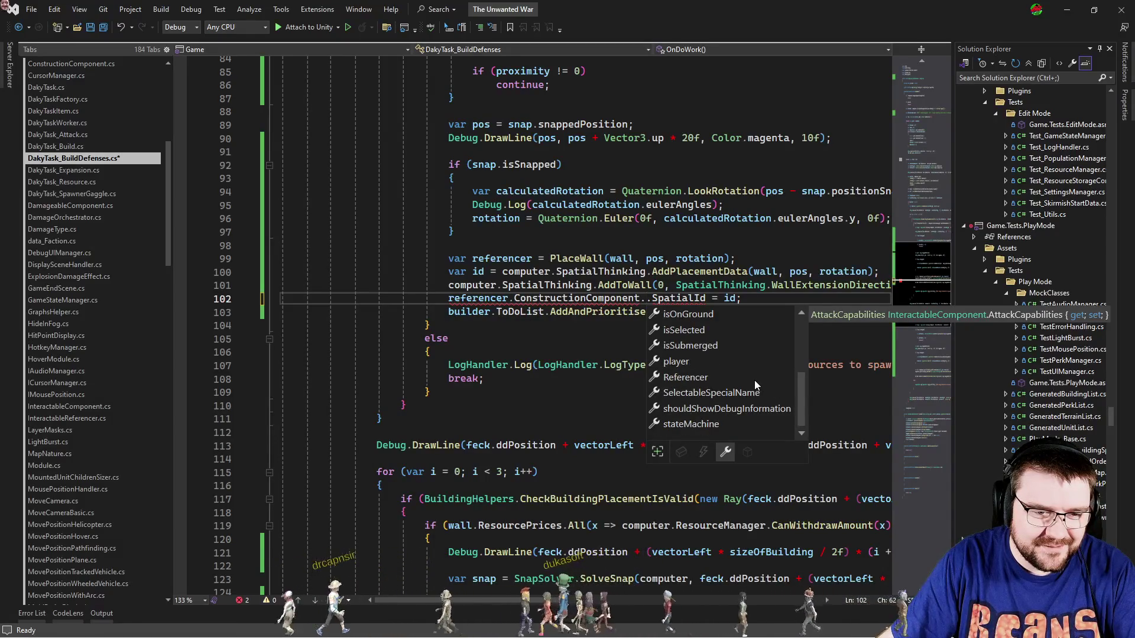
scroll(739, 384, "up", 3)
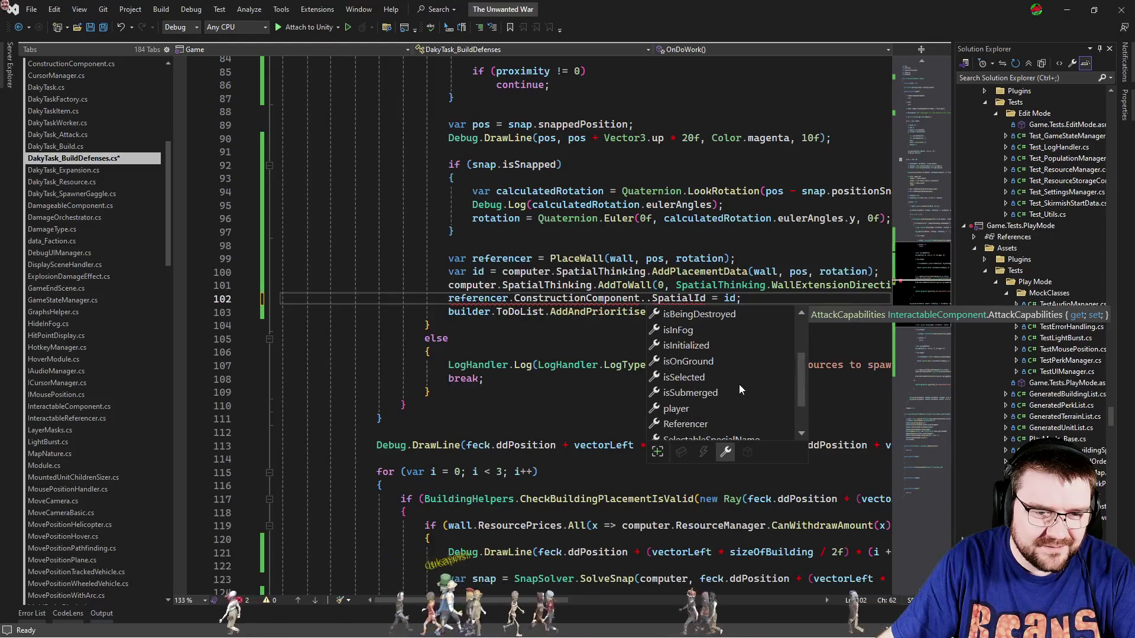
key("Escape")
Review the edited line 102 and the second wall-placement block further down.
left_click(692, 352)
left_click(628, 340)
left_click(577, 298)
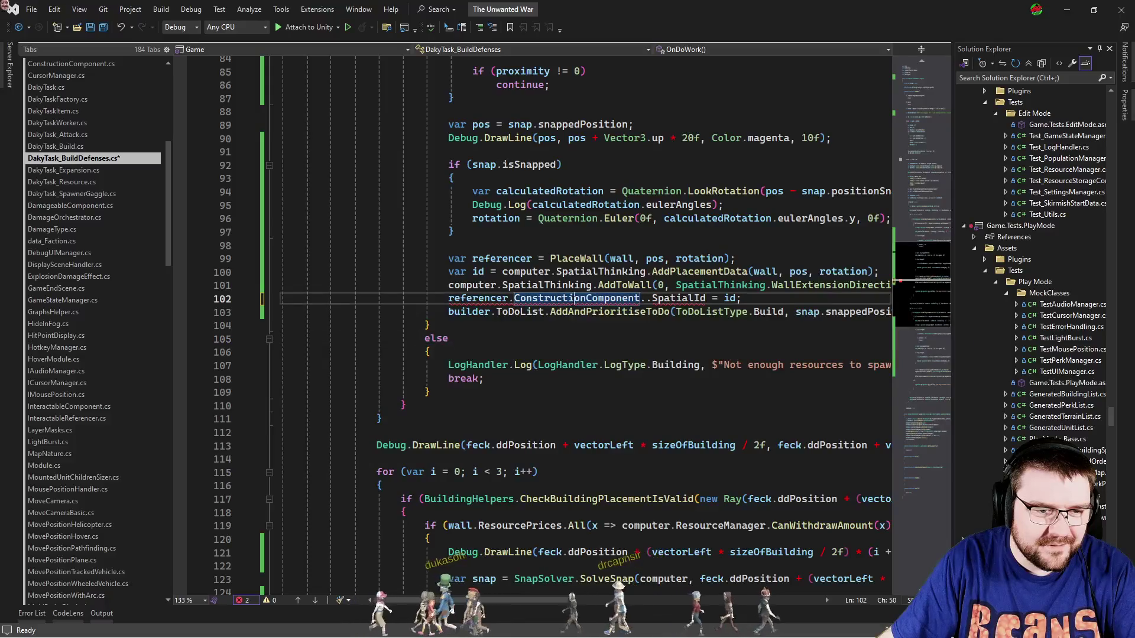
left_click(565, 338)
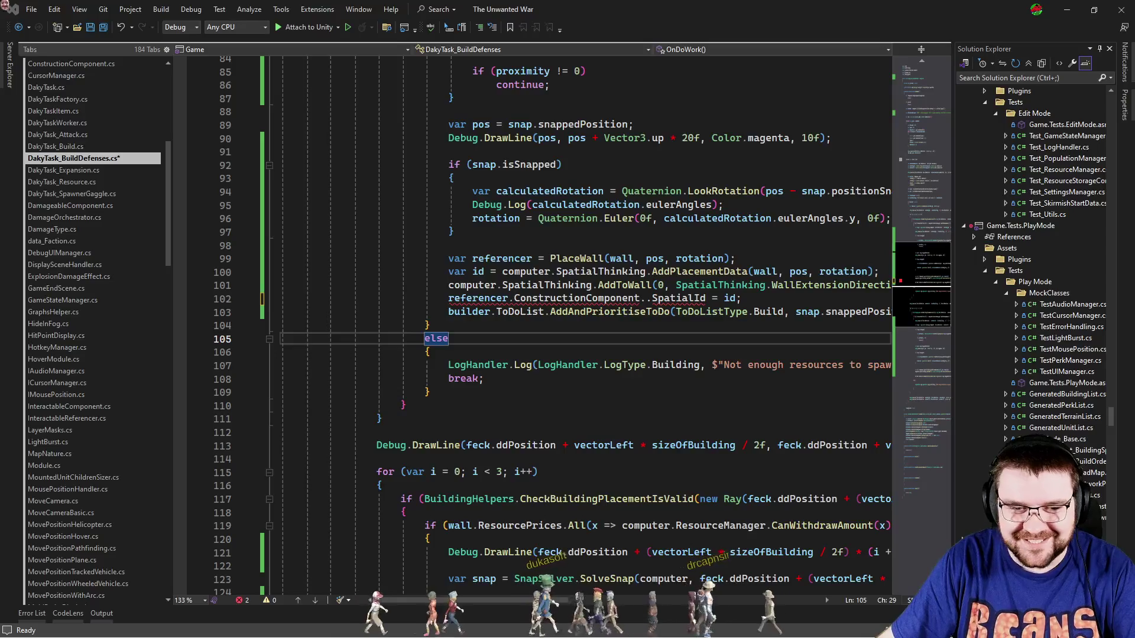
left_click(636, 406)
scroll(636, 406, "down", 11)
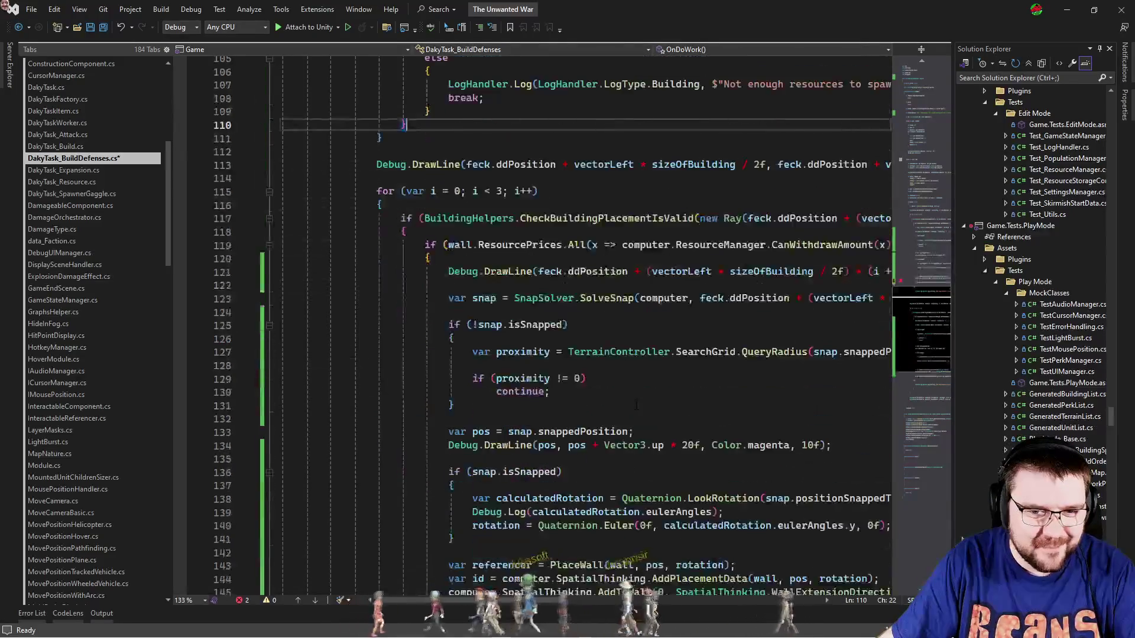
scroll(652, 494, "up", 4)
left_click(647, 418)
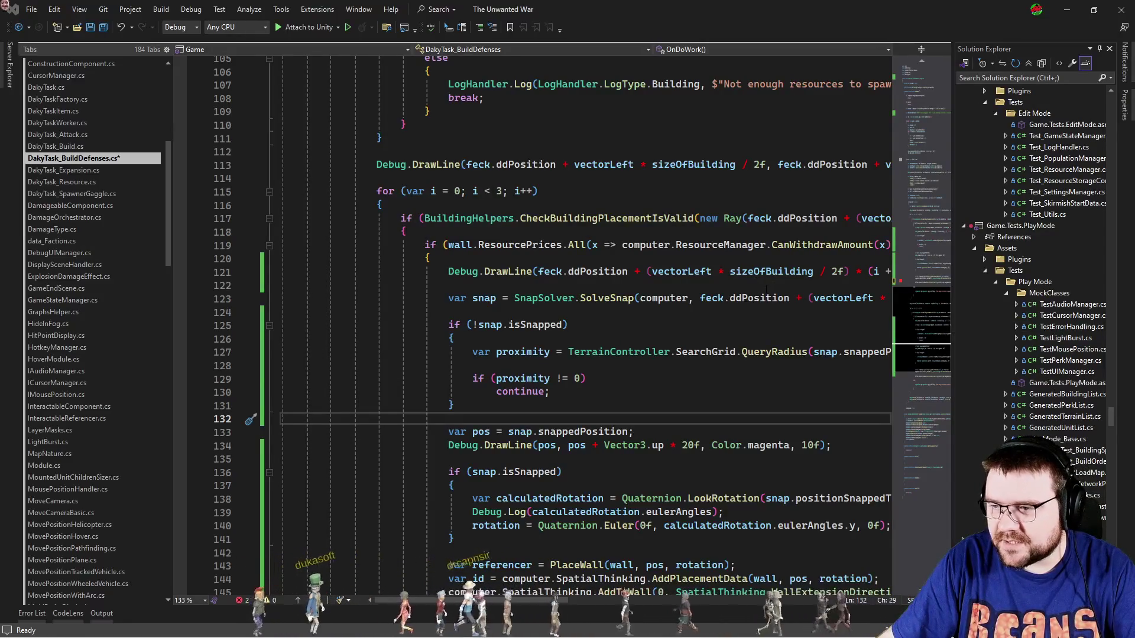
left_click(719, 262)
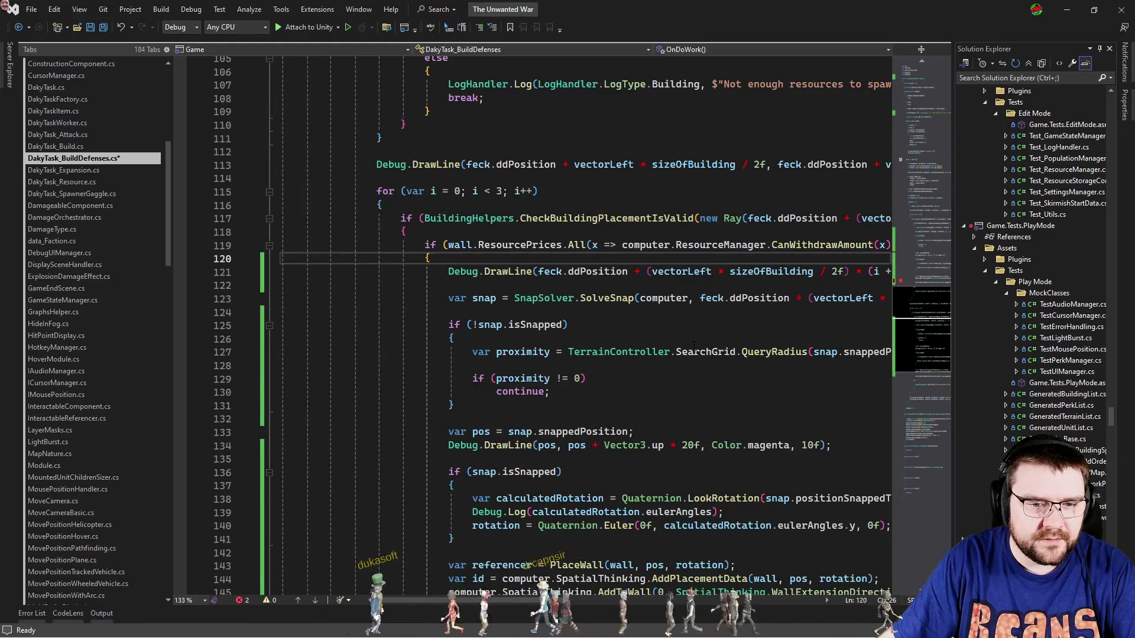
scroll(693, 345, "up", 7)
Finish line 102 as ConstructionComponent.constructingBuildingReferencer.BuildingChildrenSizer.rtsBuilding and copy the statement.
left_click(647, 298)
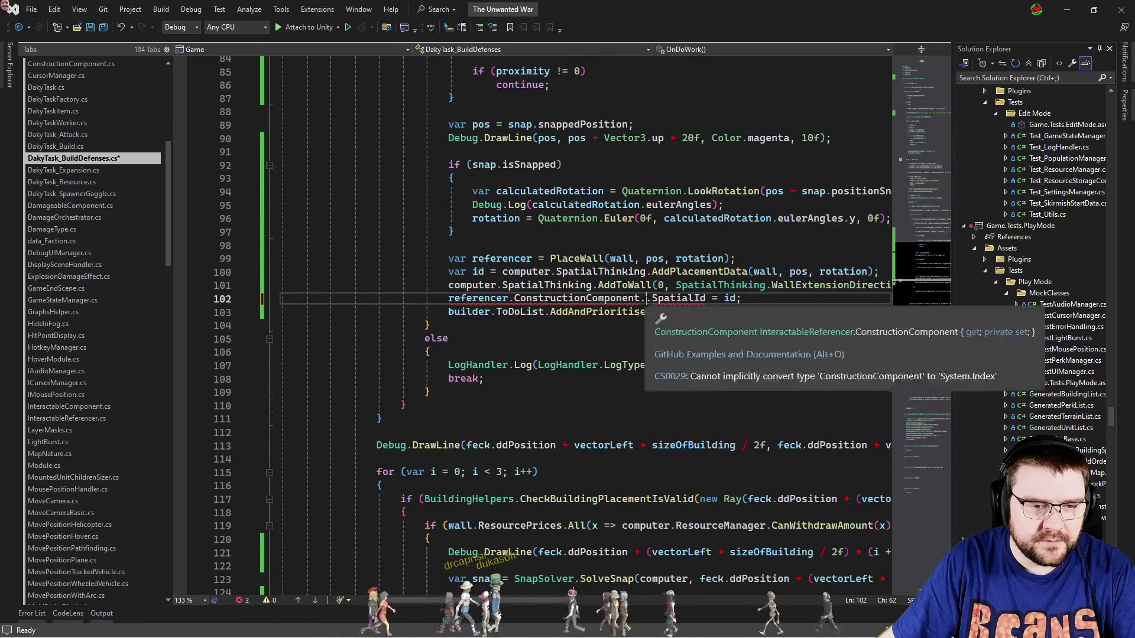
type("c")
type(".")
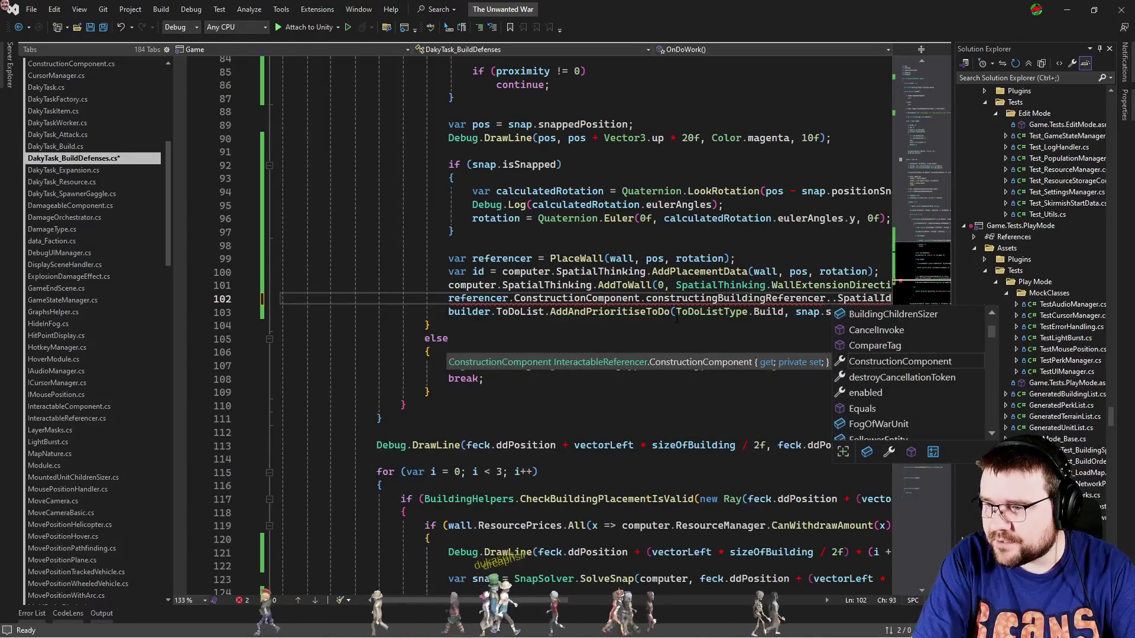
type("bui.")
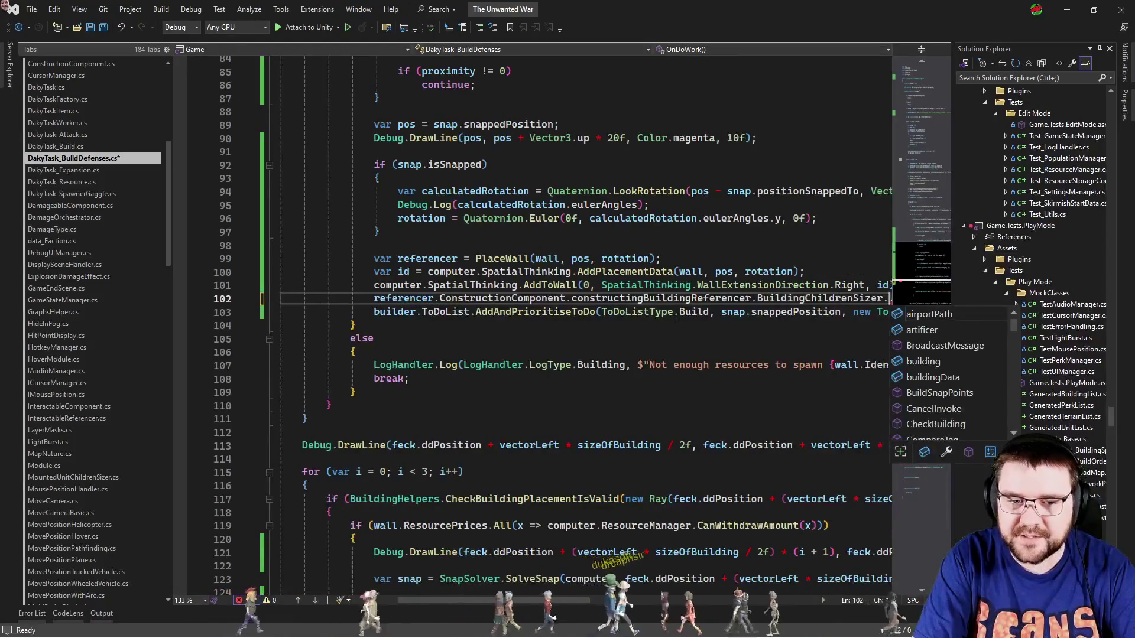
type("bu")
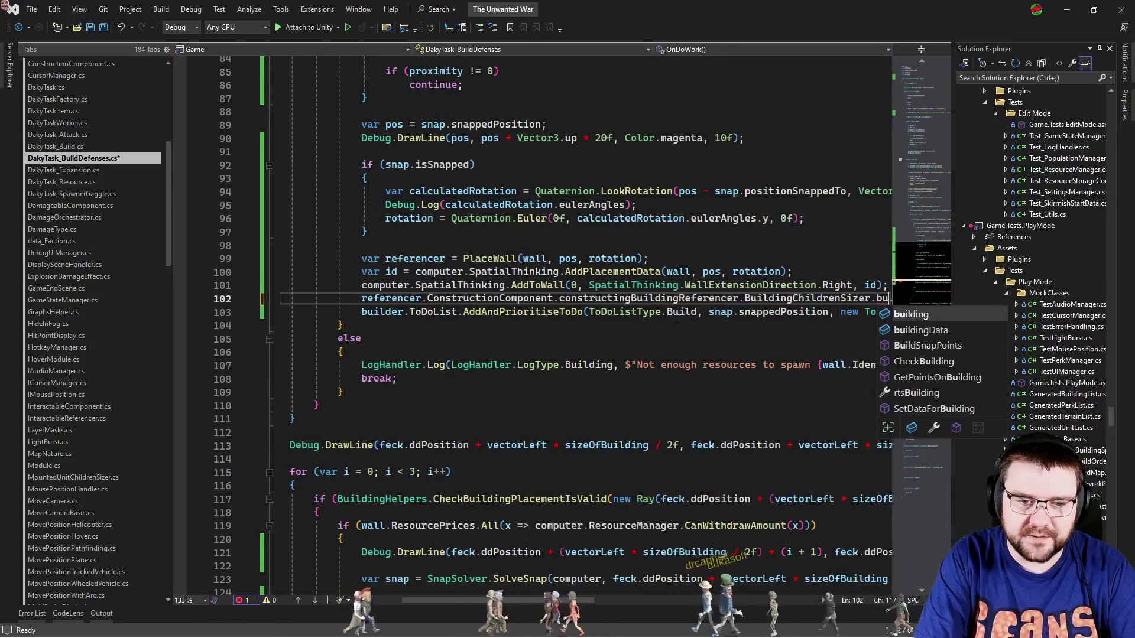
key("Down")
key("Down")
key("Down")
key("Tab")
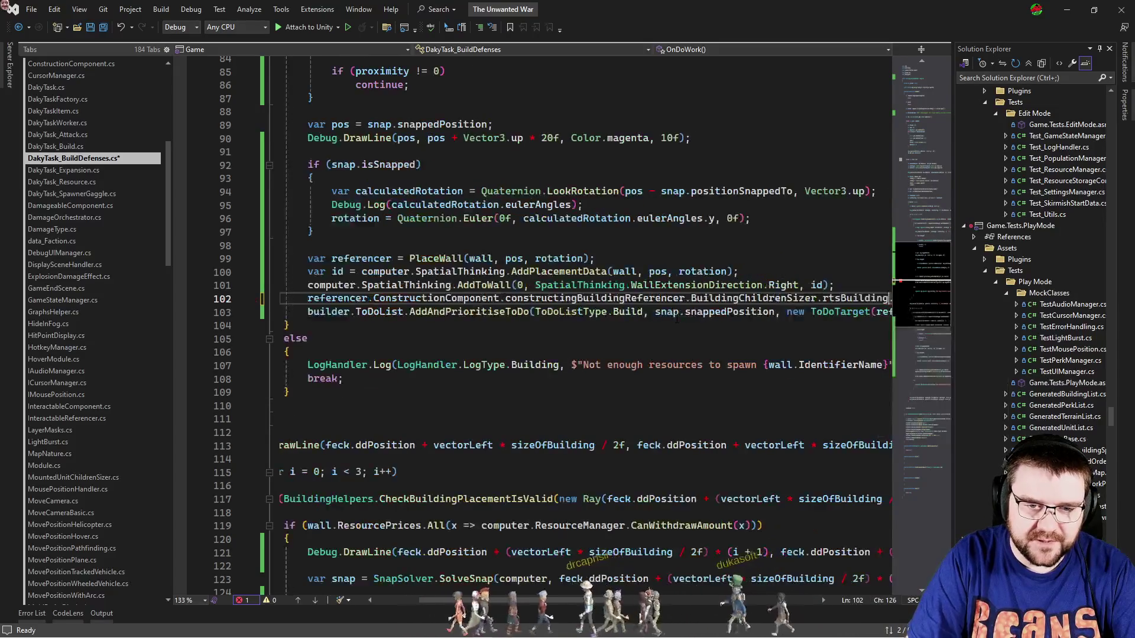
key("Home")
key("ctrl+shift+Right")
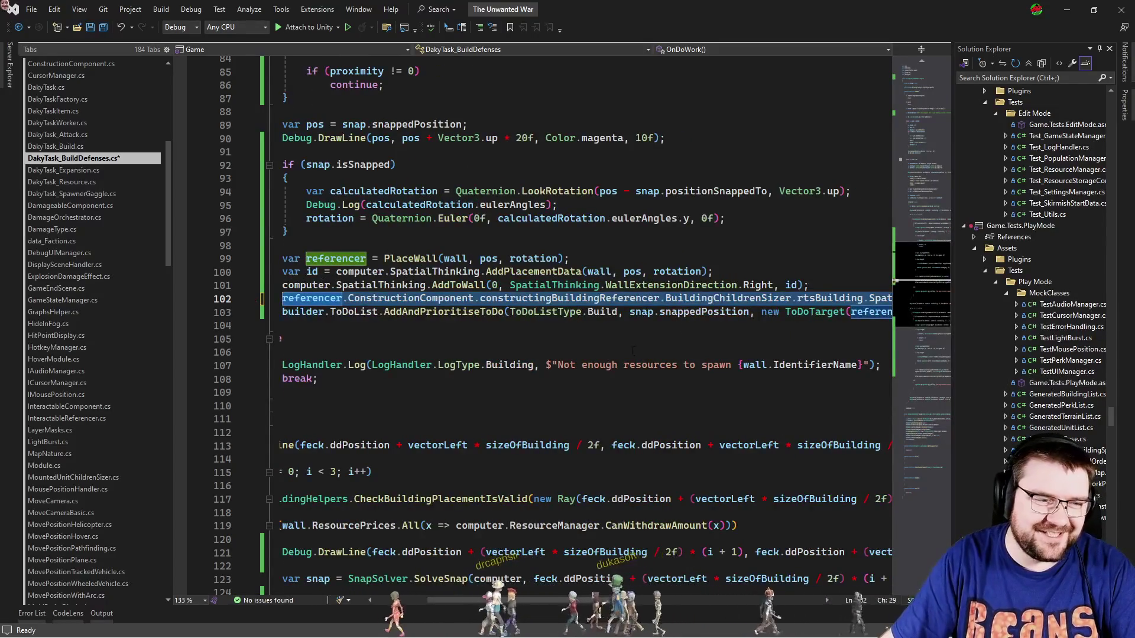
Paste the new SpatialId assignment over line 146 in the left-wall block and save the script.
scroll(632, 351, "down", 11)
left_click(746, 432)
key("Down")
key("Home")
key("shift+End")
type("referencer.ConstructionComponent.constructingBuildingReferencer.BuildingChildrenSizer.rtsBuilding.SpatialId = id;")
key("ctrl+s")
key("Home")
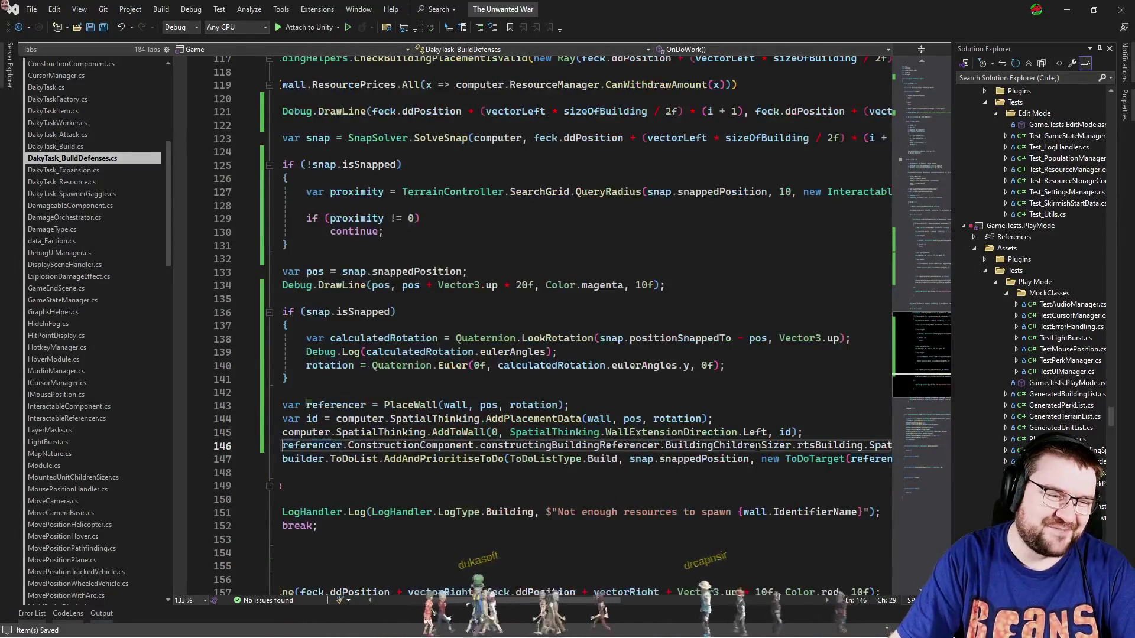
key("Home")
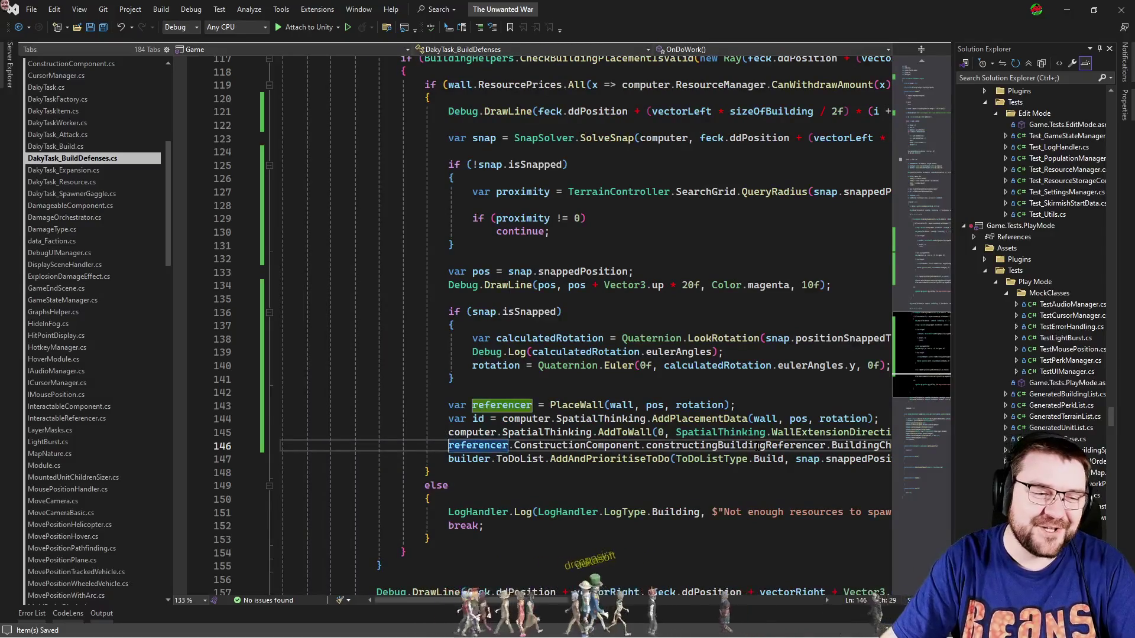
left_click(600, 405)
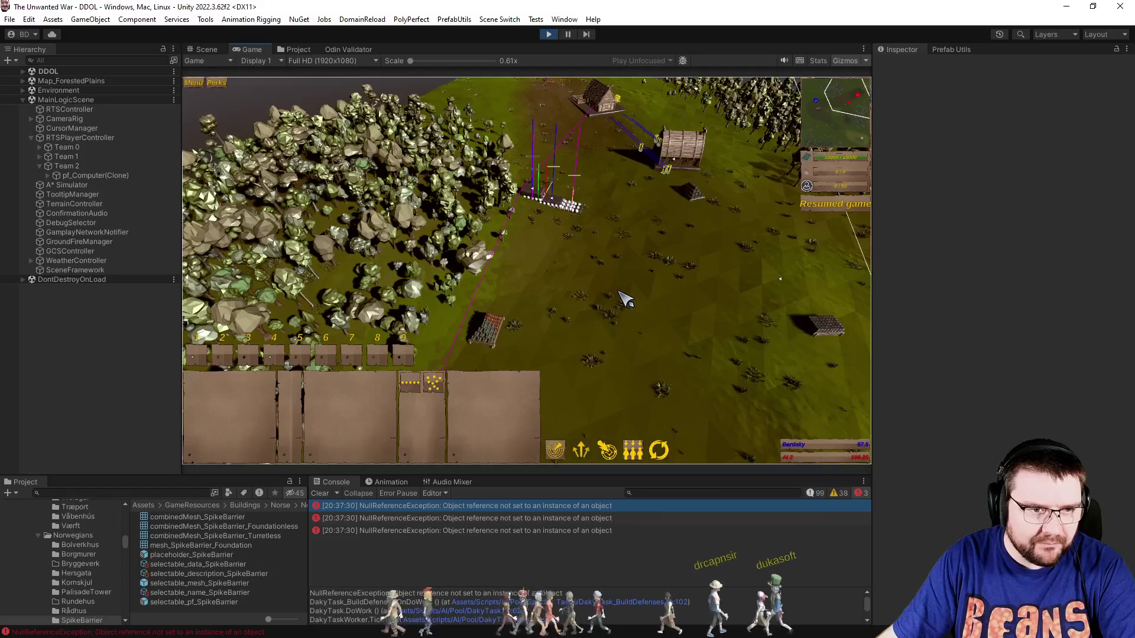
Stop the running game, then enter play mode again to reach the main menu.
scroll(628, 304, "up", 3)
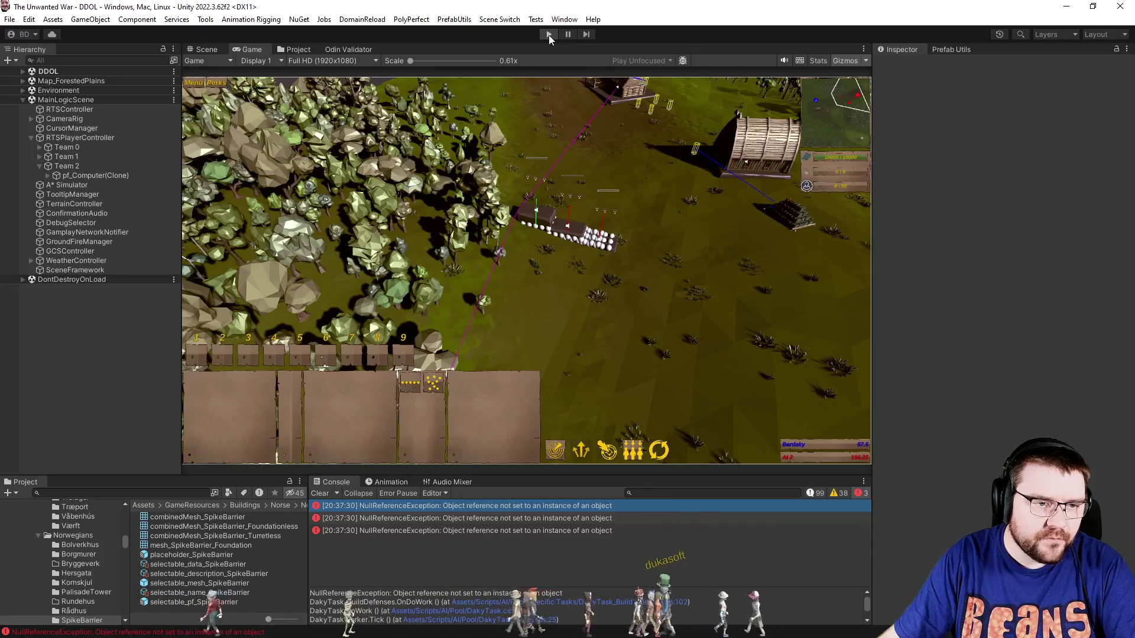
left_click(548, 34)
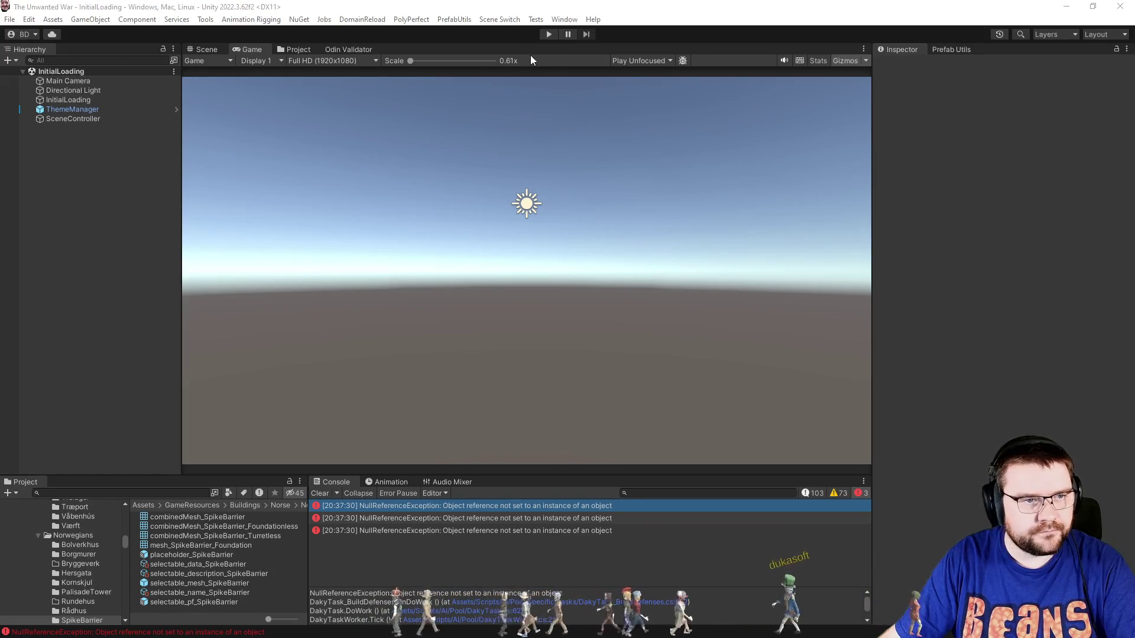
left_click(542, 32)
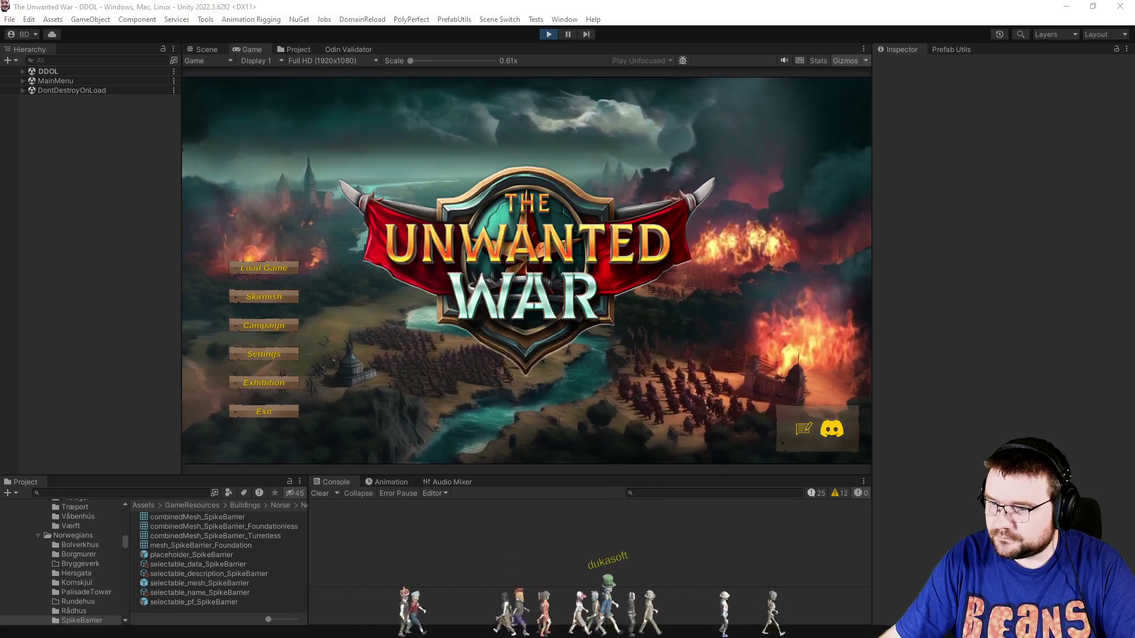
Start a skirmish with both players Norwegians, player 2 as PC, and Map Explored set to Full.
left_click(265, 295)
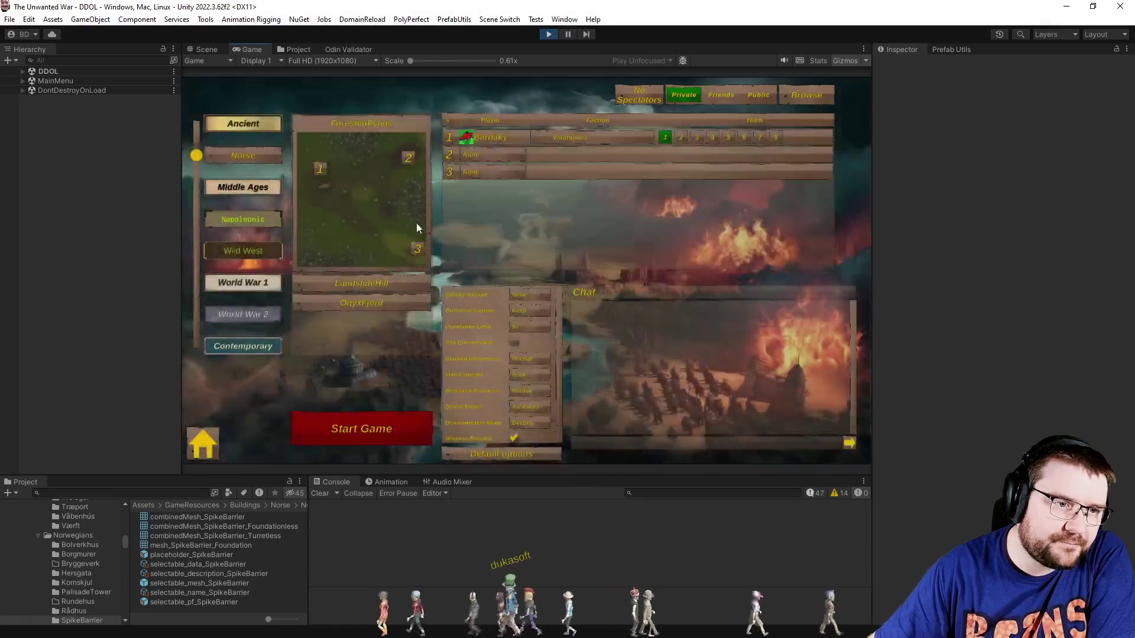
left_click(584, 140)
left_click(591, 169)
left_click(491, 151)
left_click(513, 201)
left_click(593, 153)
left_click(584, 185)
left_click(529, 375)
left_click(527, 405)
left_click(323, 429)
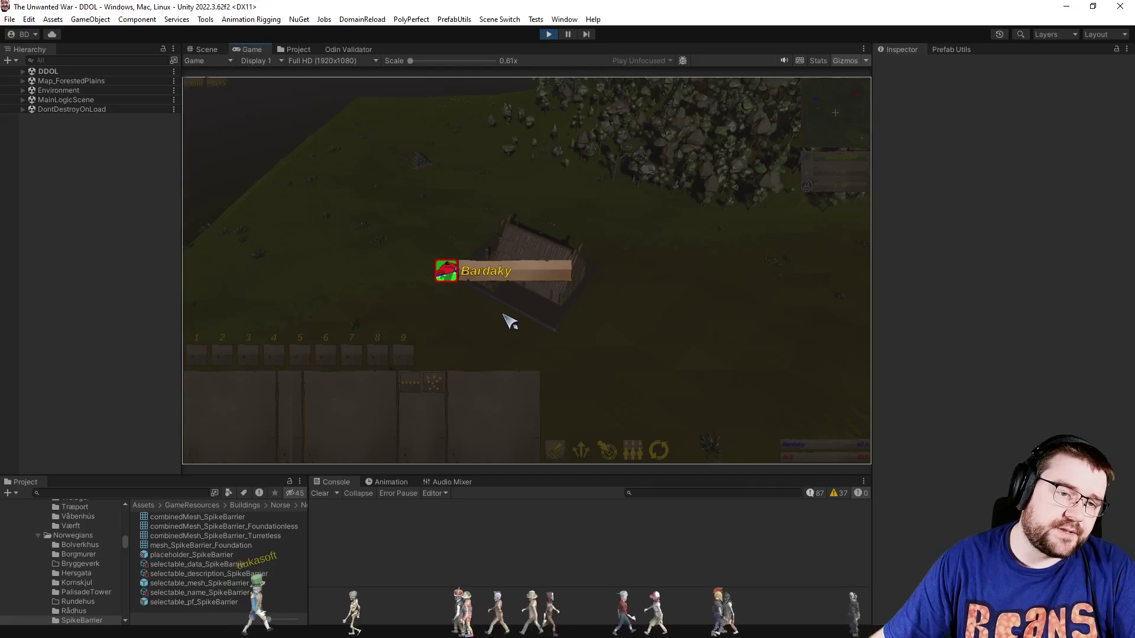
left_click(739, 218)
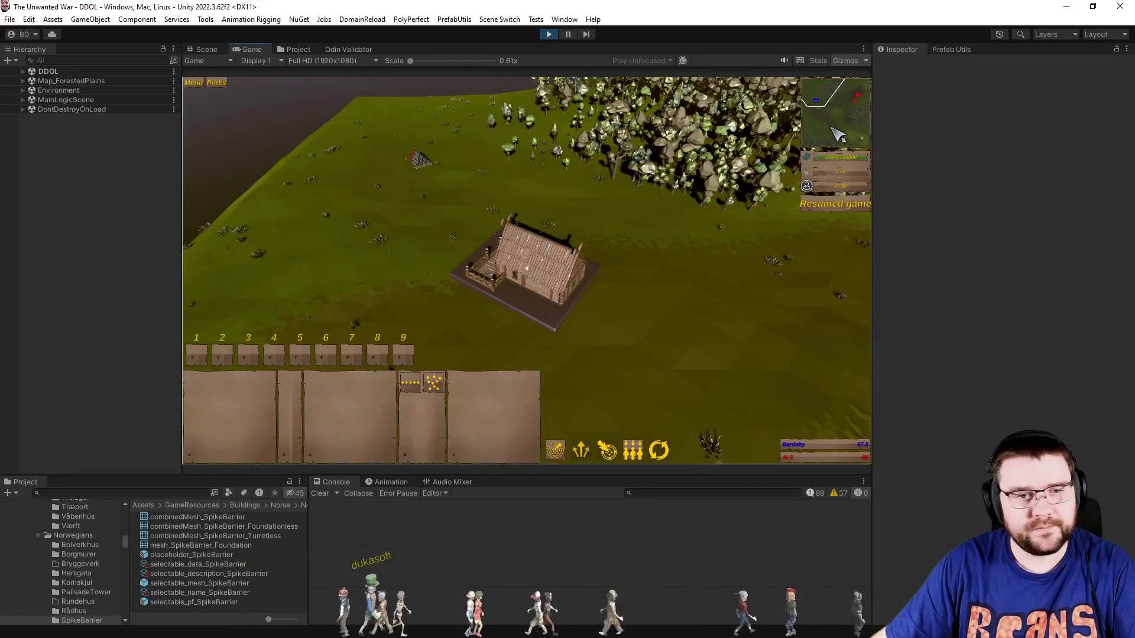
Pan and rotate the camera at 4x speed to watch the AI's spike-barrier wall grow.
key("s")
key("d")
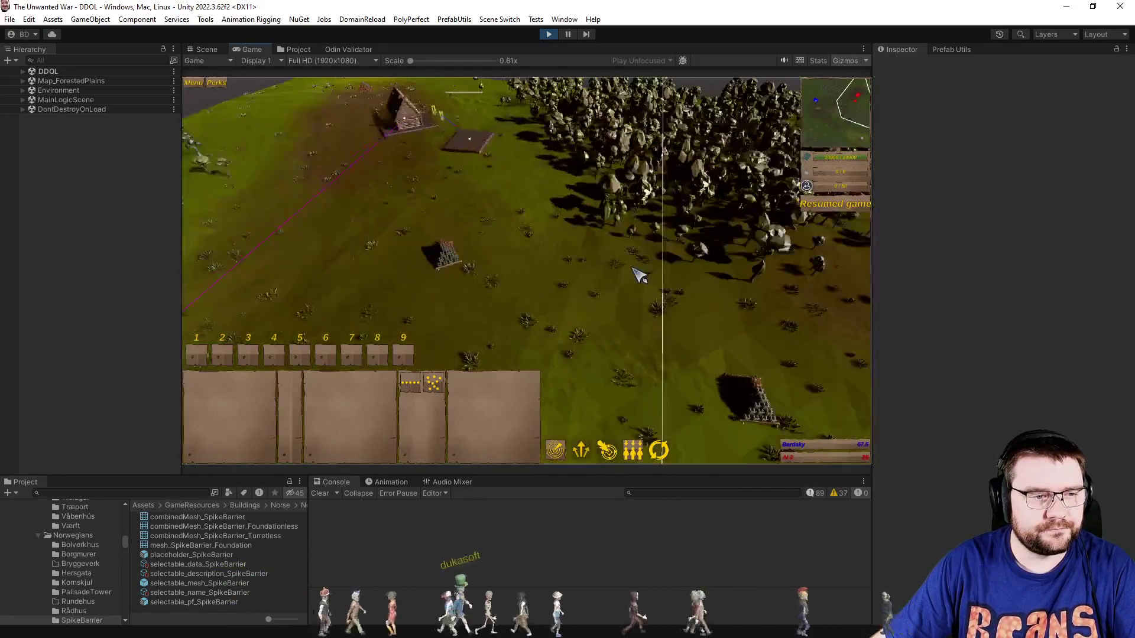
key("a")
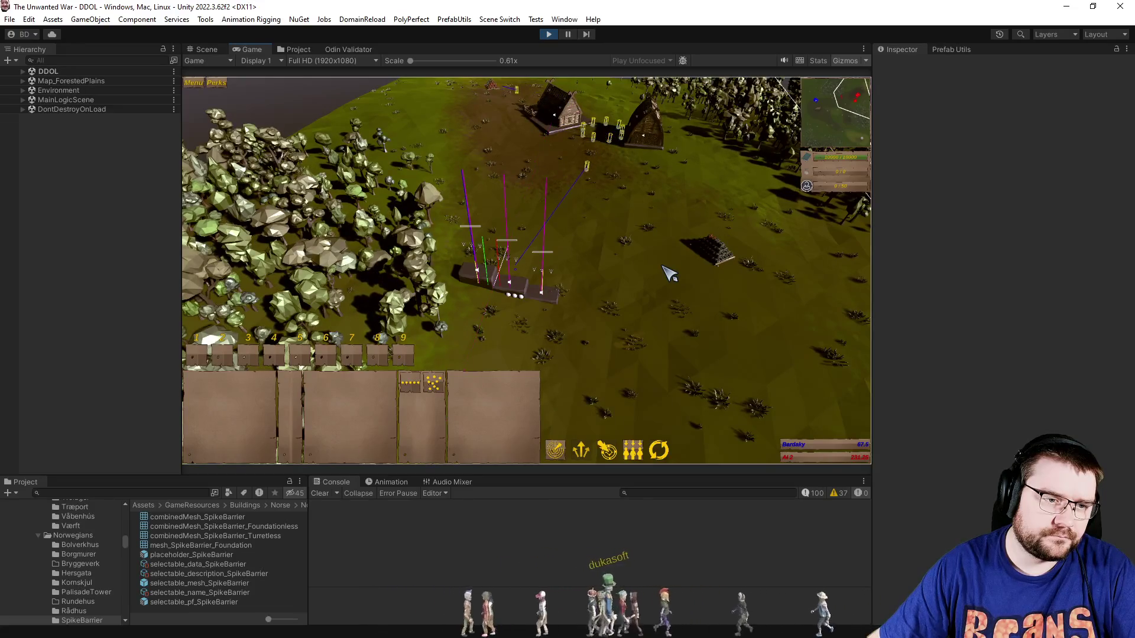
key("a")
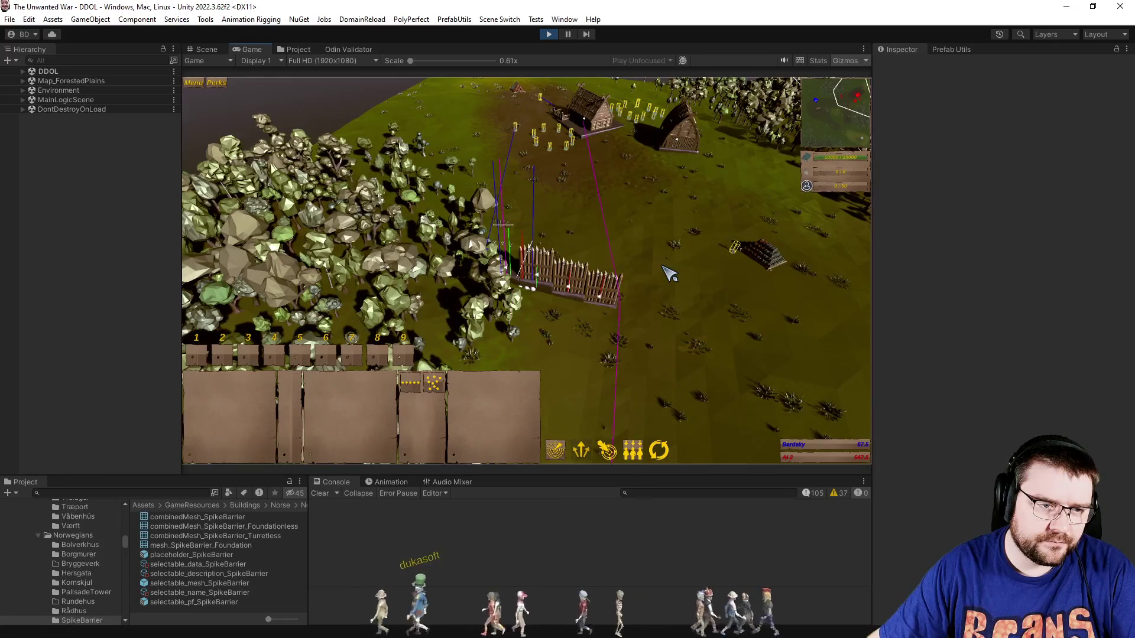
key("q")
key("q")
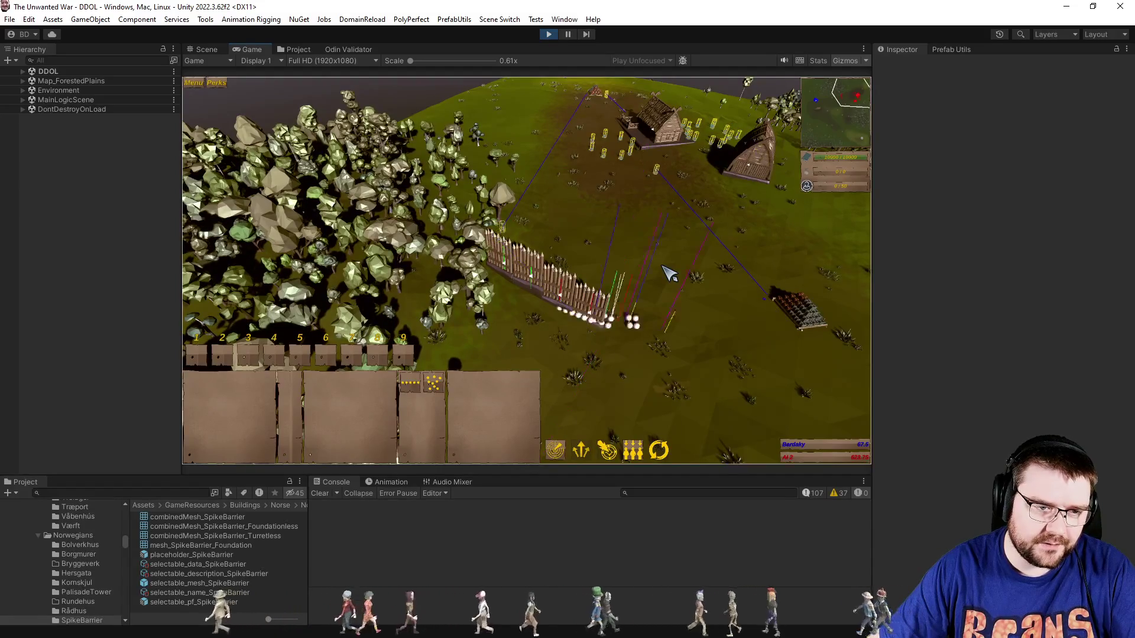
key("q")
key("q")
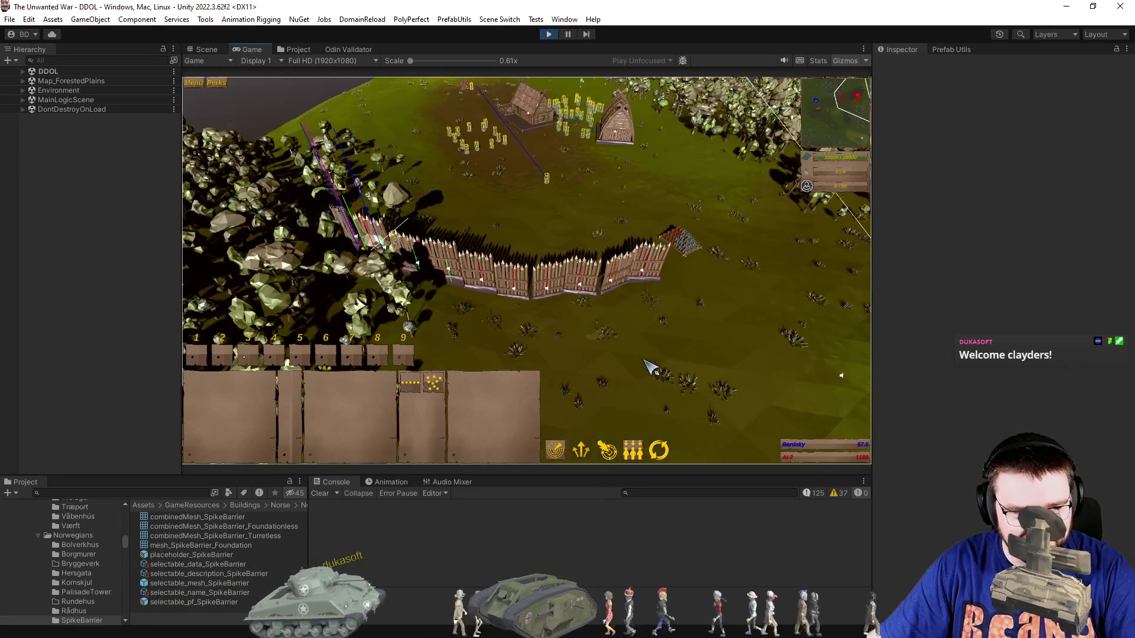
key("q")
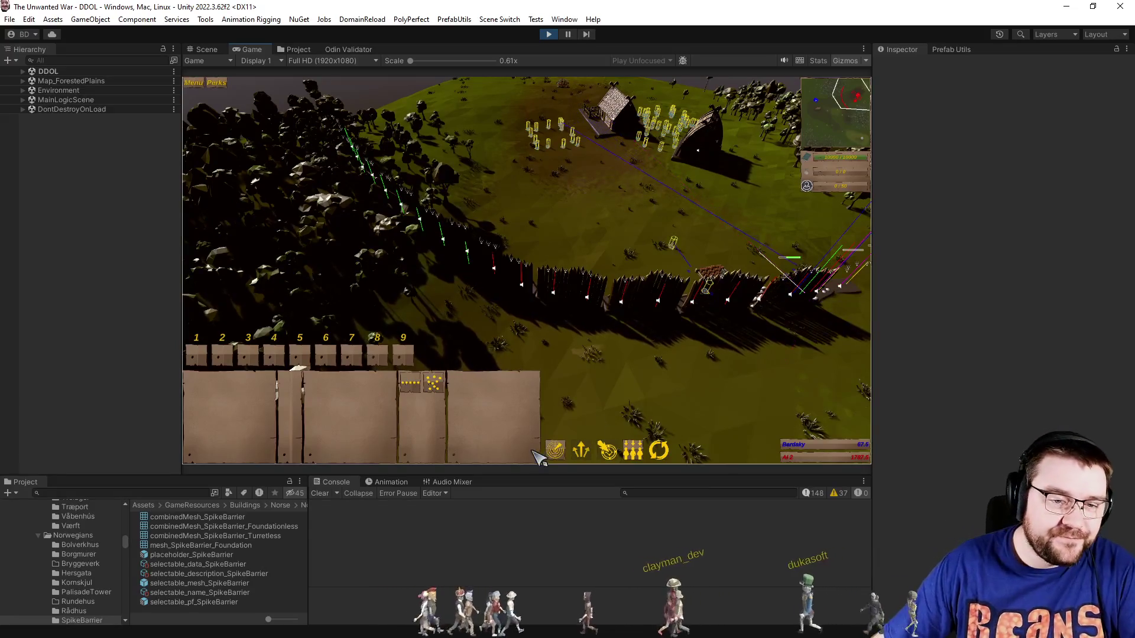
key("q")
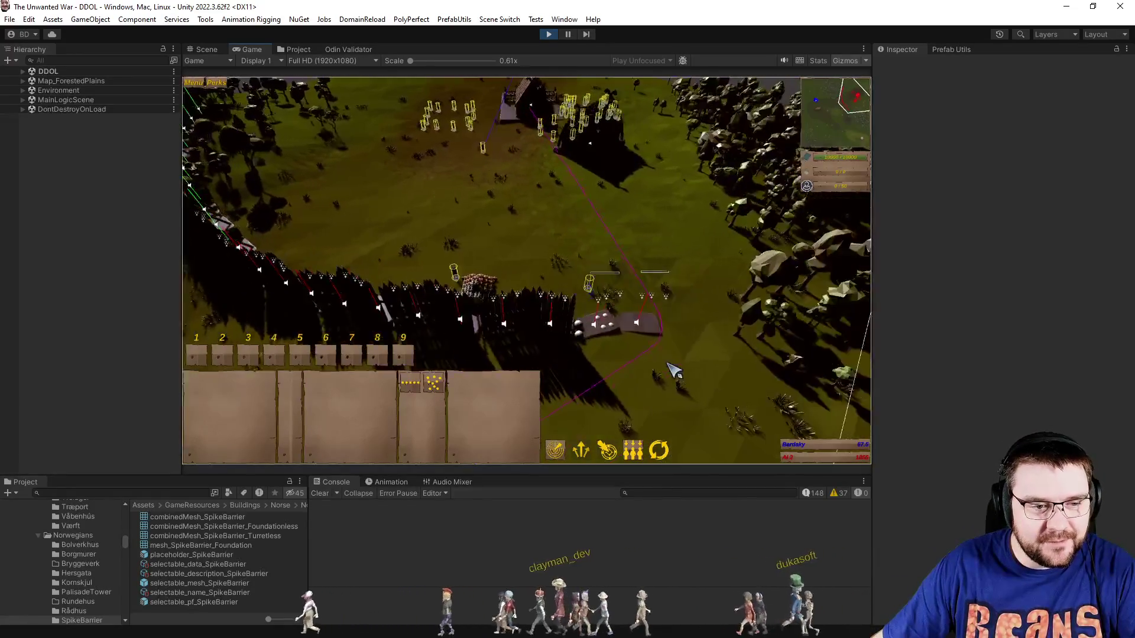
key("q")
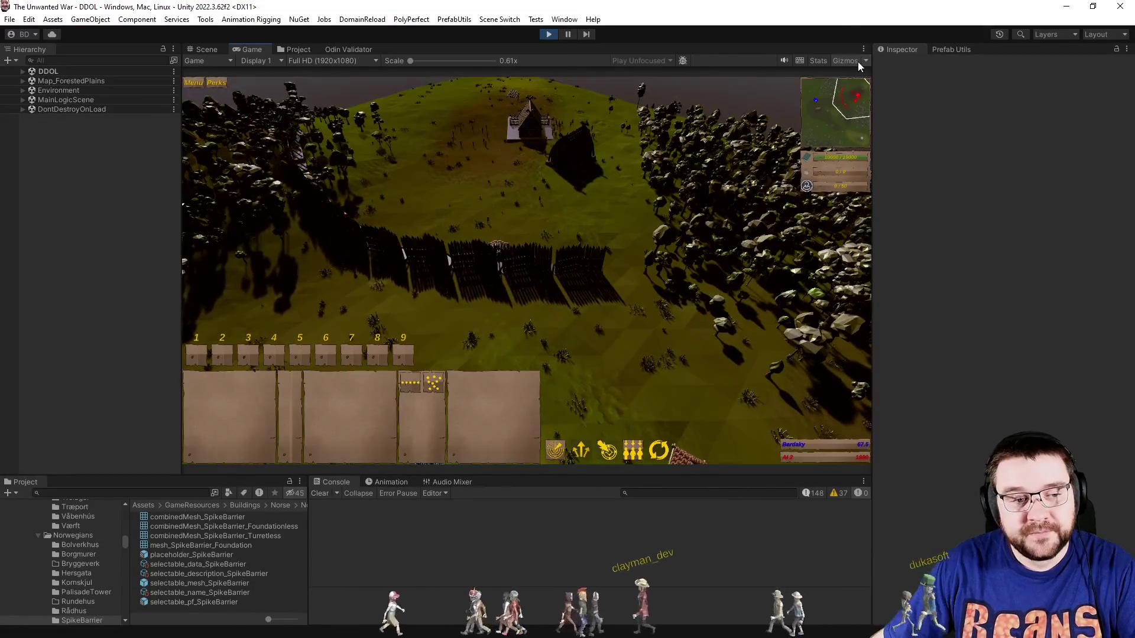
scroll(618, 377, "up", 10)
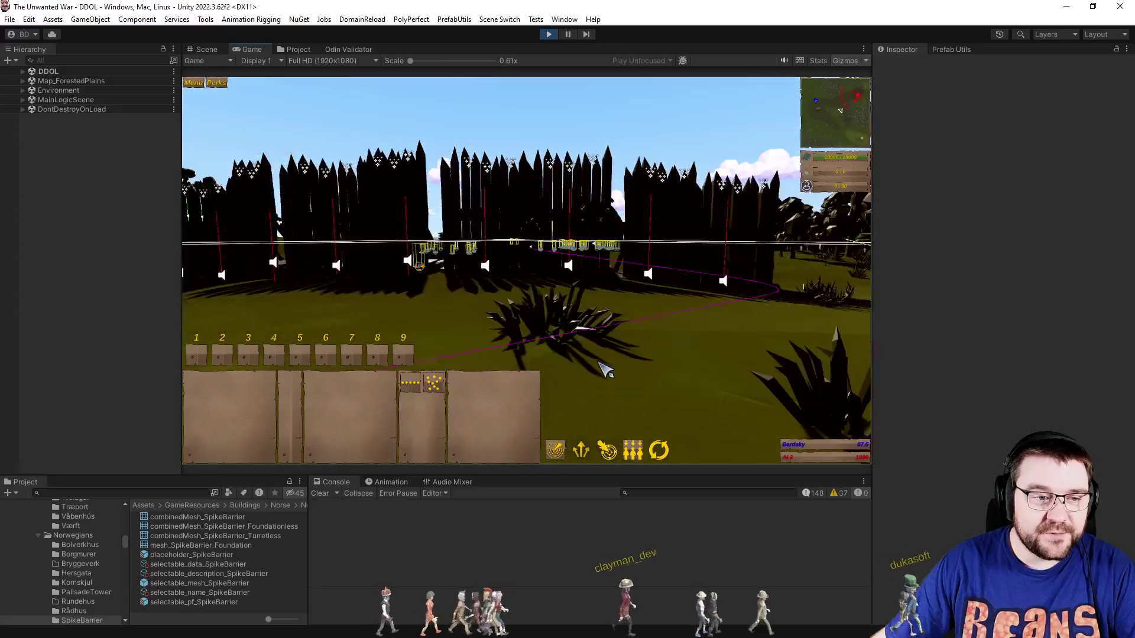
scroll(632, 352, "down", 10)
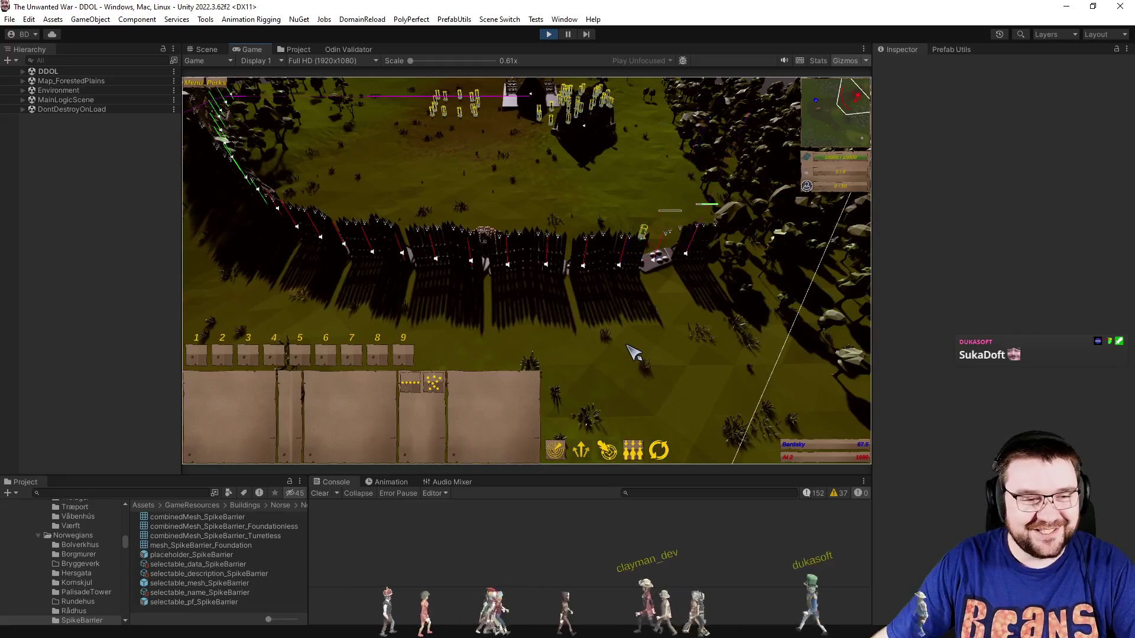
key("d")
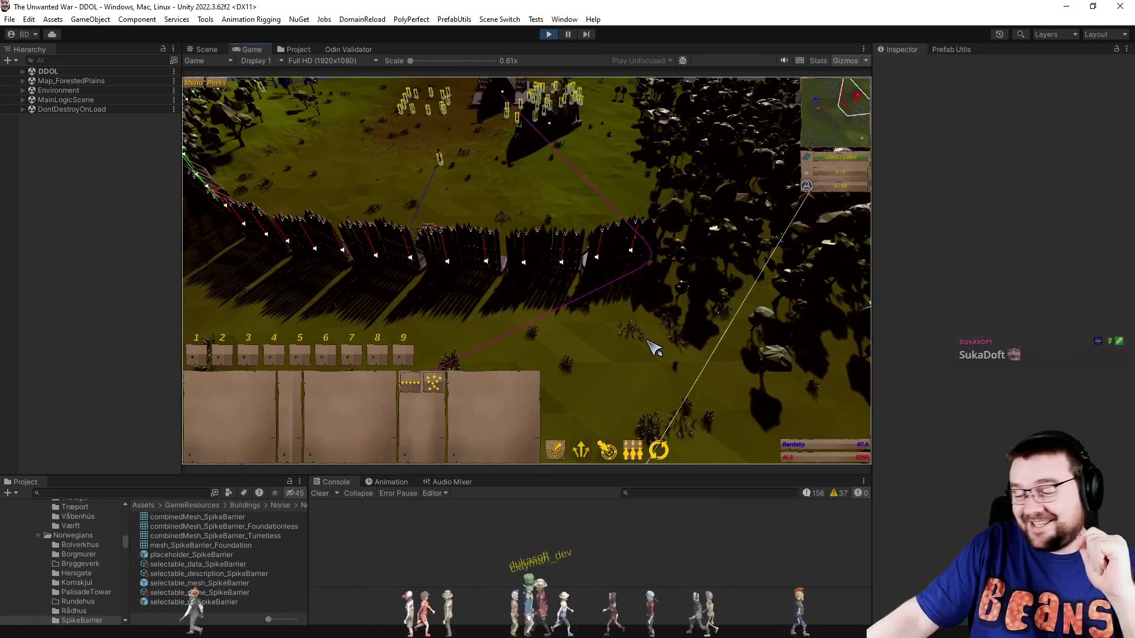
key("q")
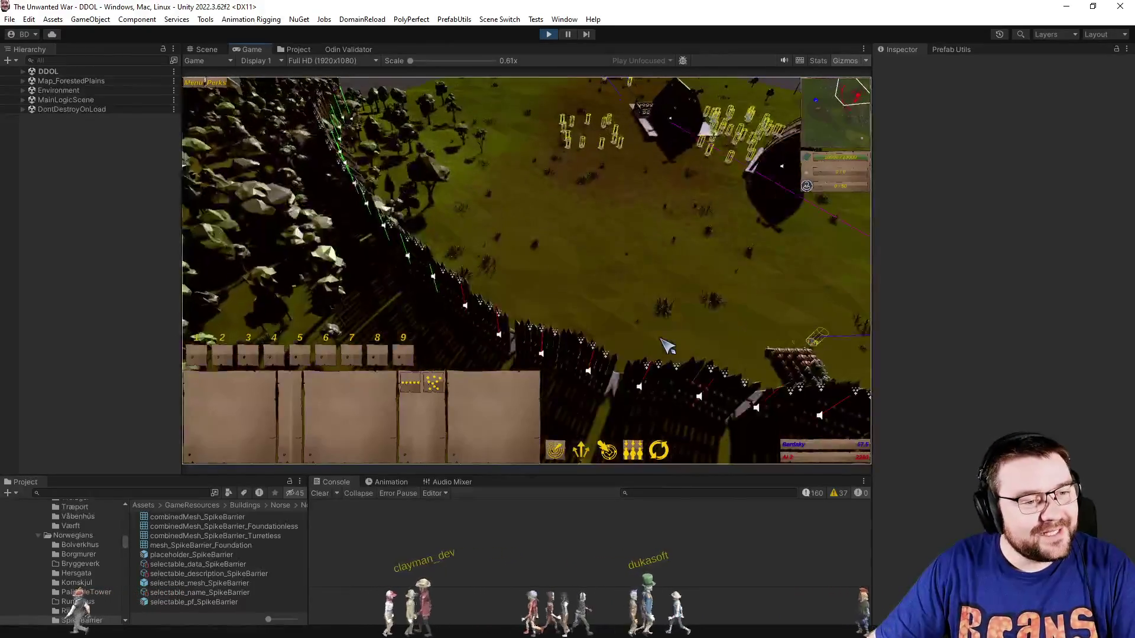
key("q")
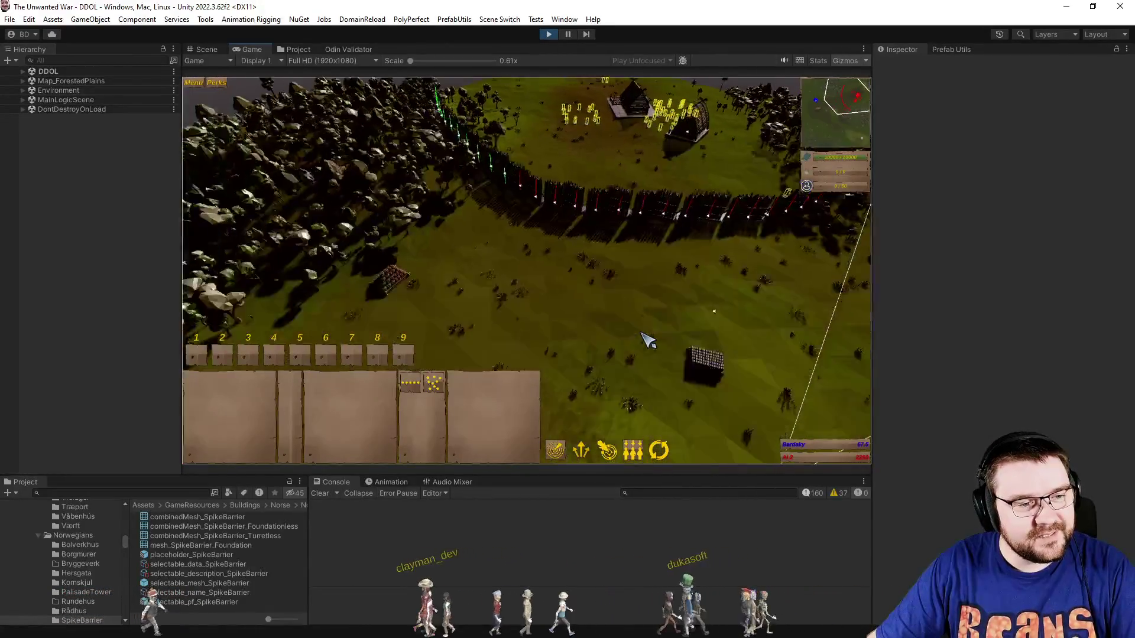
key("q")
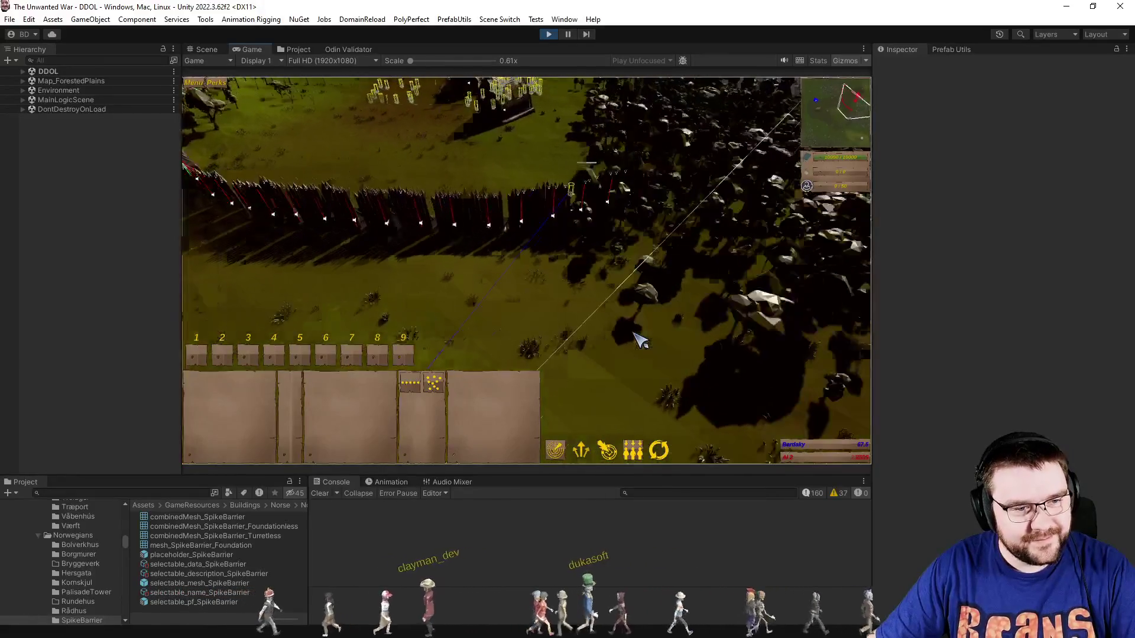
key("q")
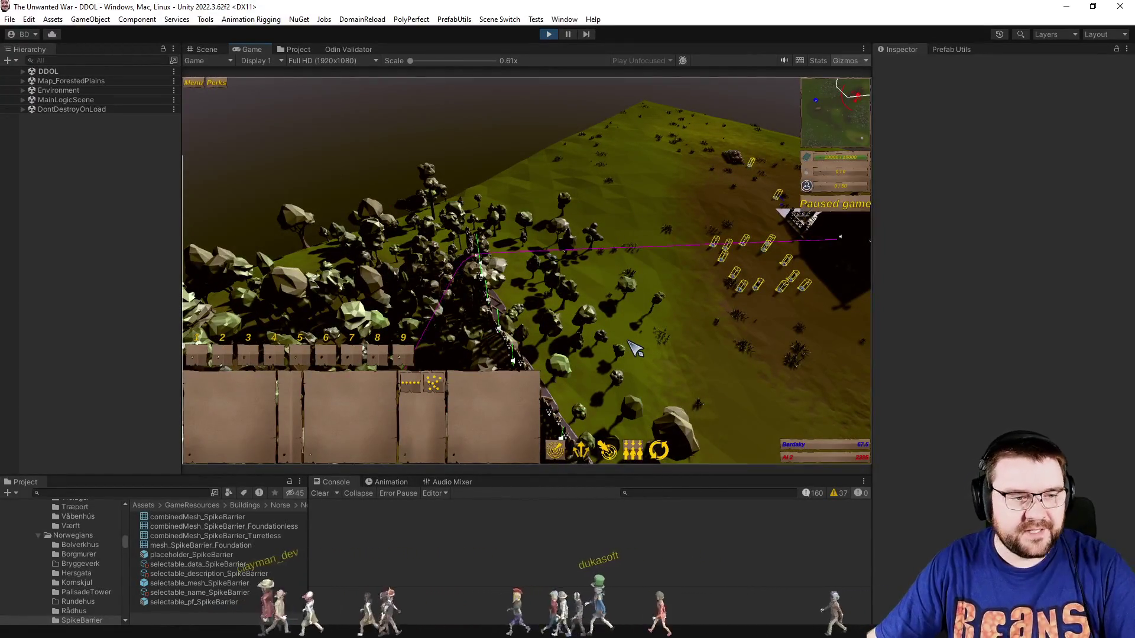
key("q")
key("q")
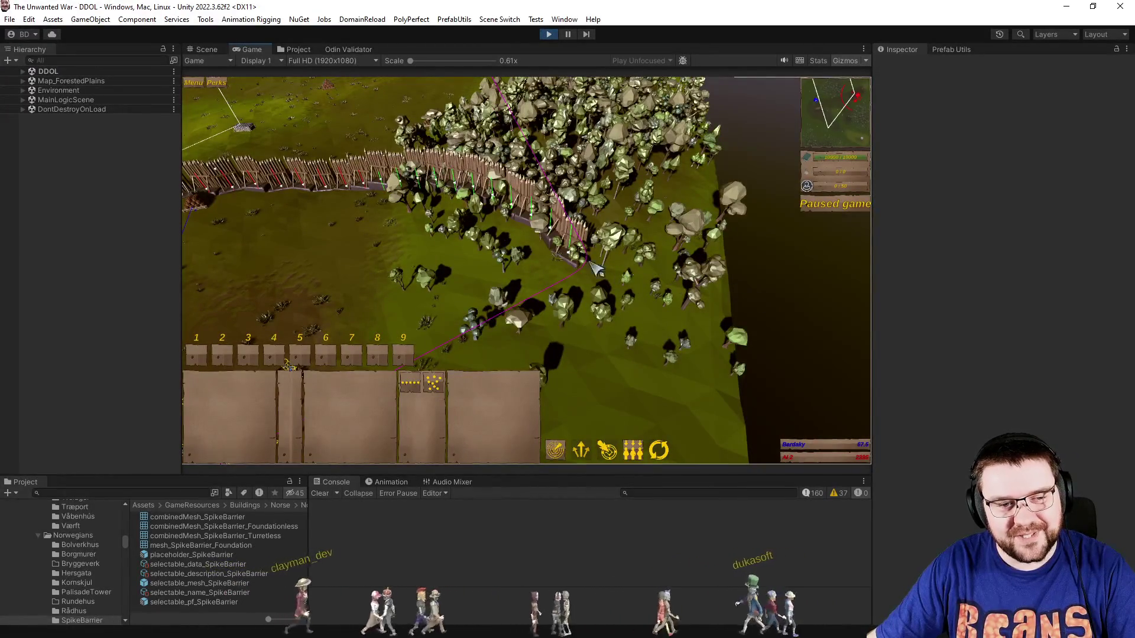
key("q")
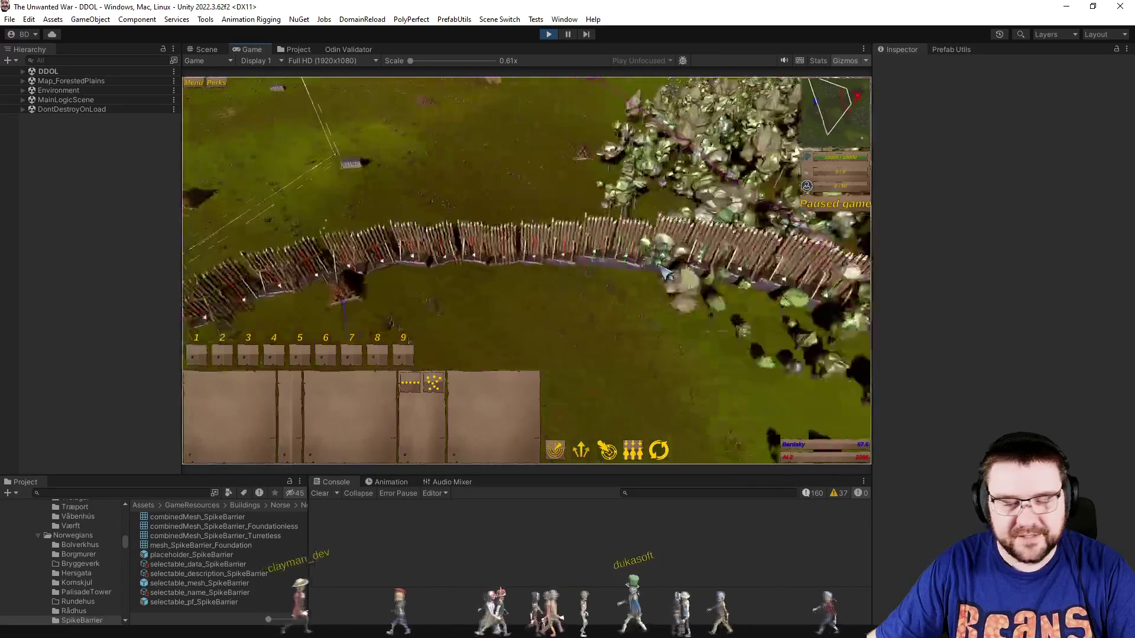
key("q")
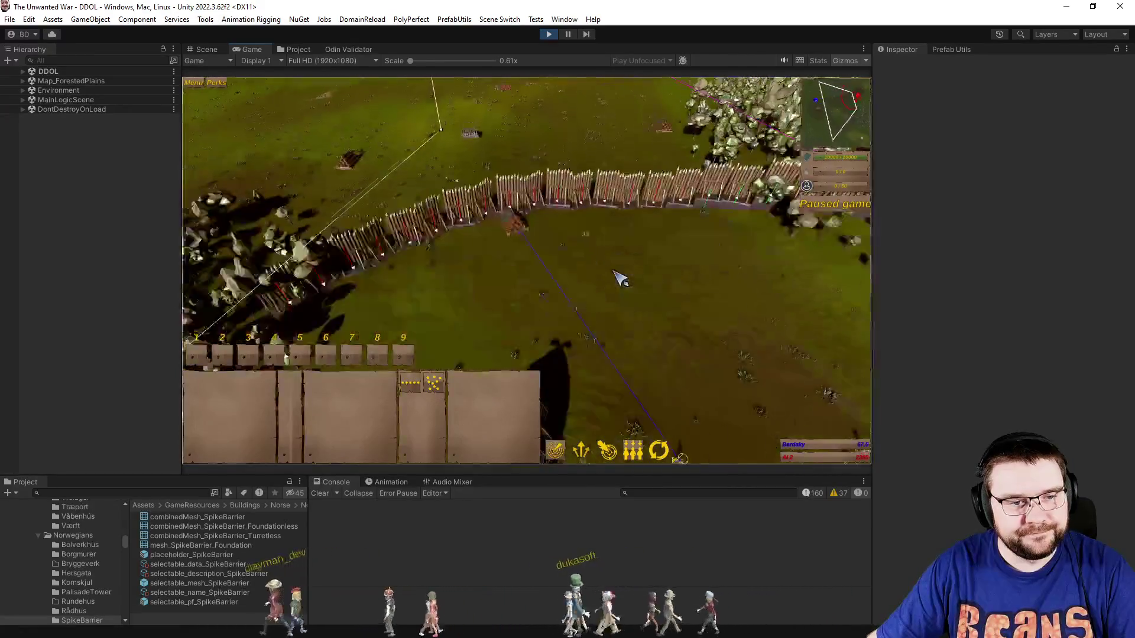
scroll(622, 277, "down", 5)
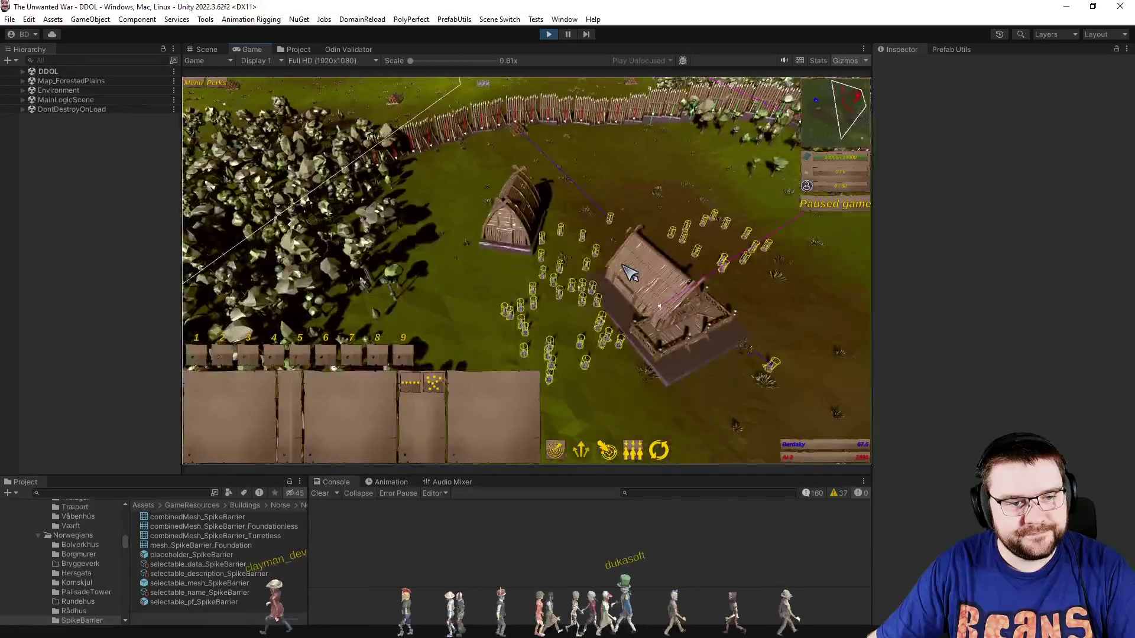
key("q")
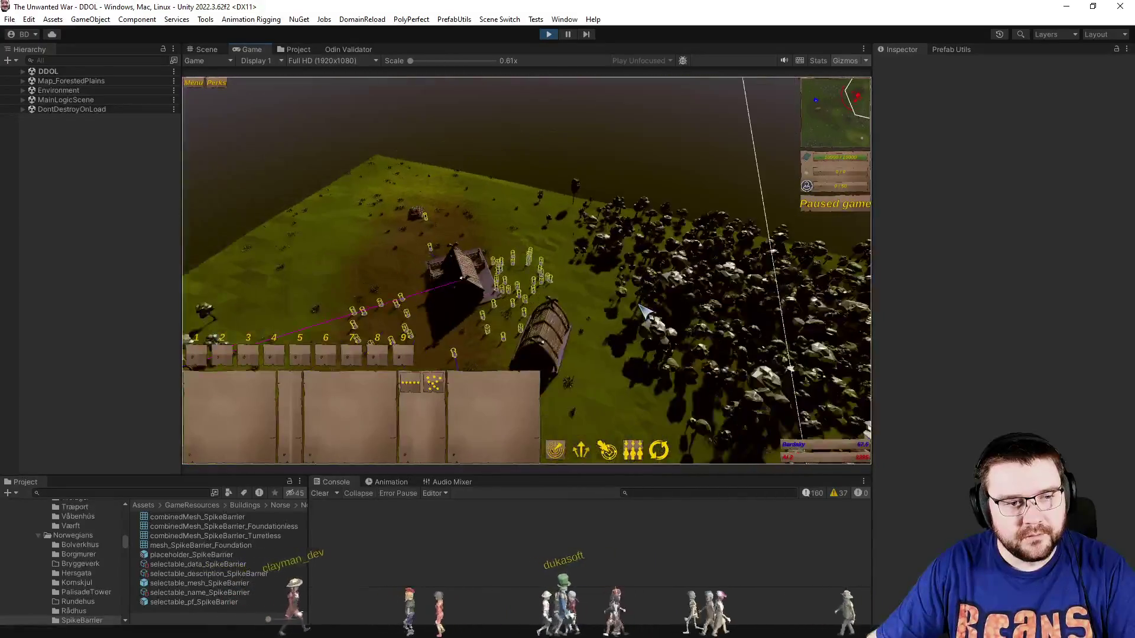
scroll(650, 324, "up", 5)
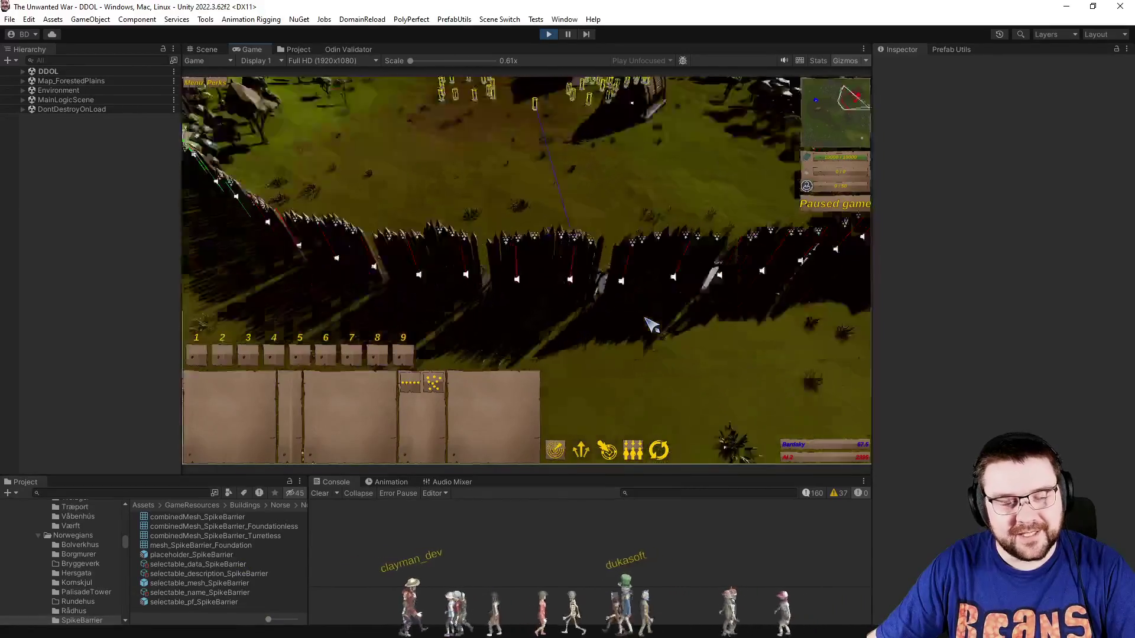
key("q")
scroll(607, 323, "down", 3)
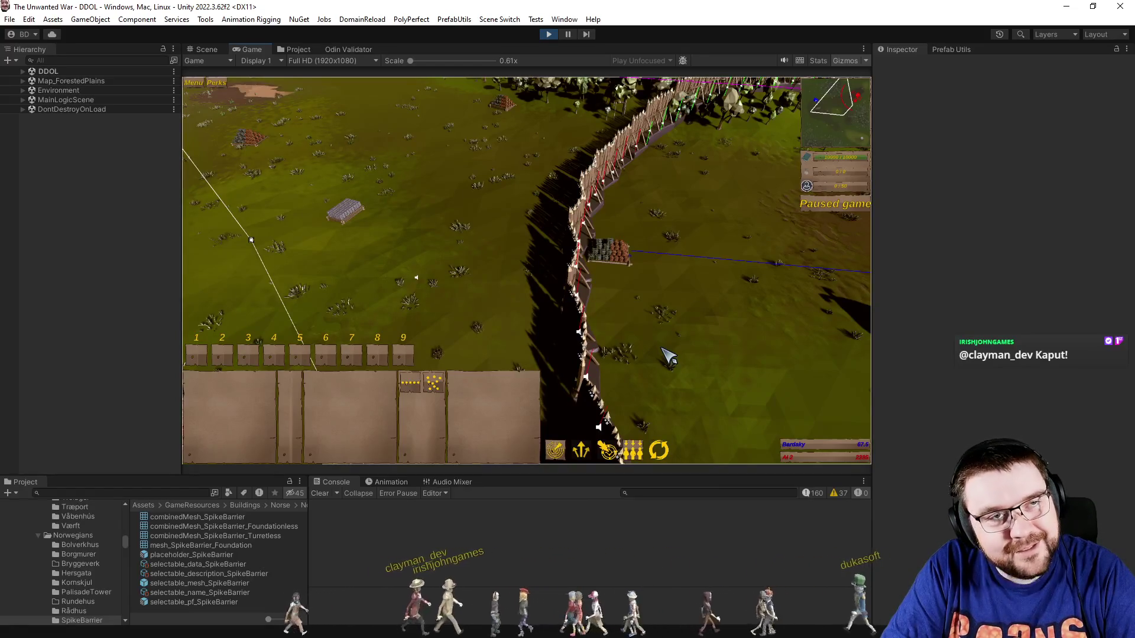
key("w")
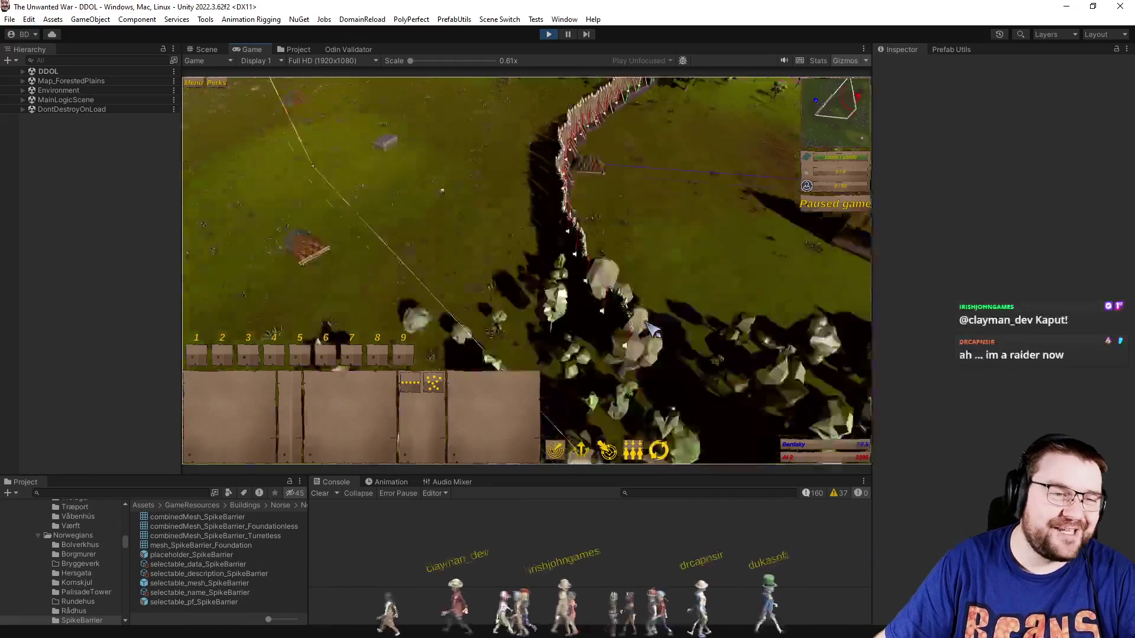
key("w")
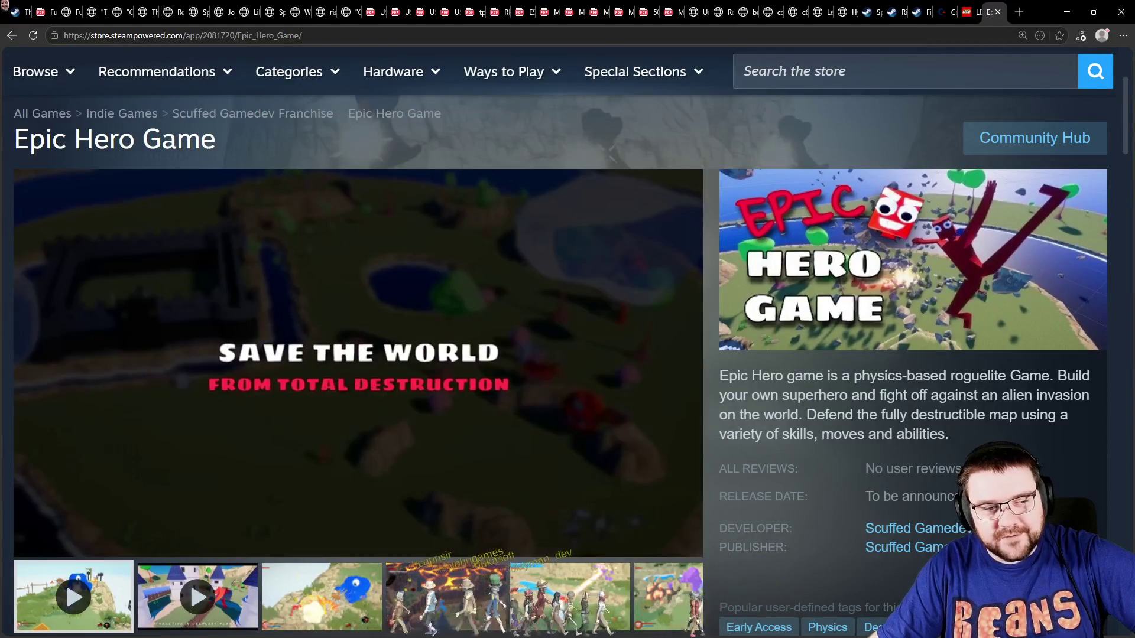
Restart the Epic Hero Game trailer from its first gameplay clip thumbnail.
left_click(66, 581)
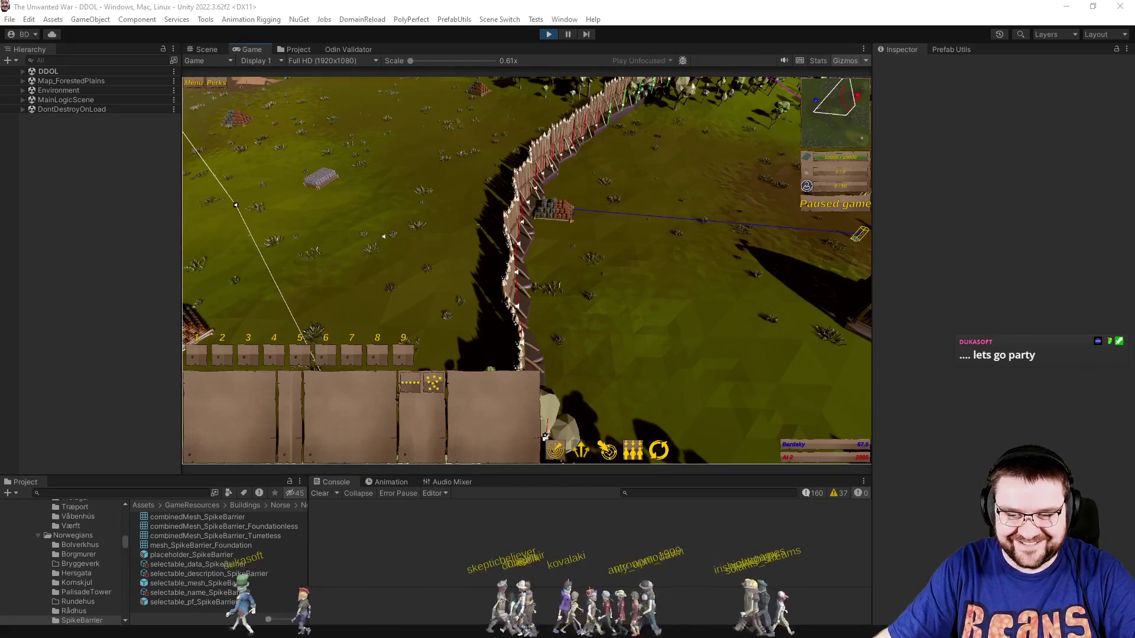
Rotate the game camera over the spike-barrier walls, then switch back to Visual Studio.
key("e")
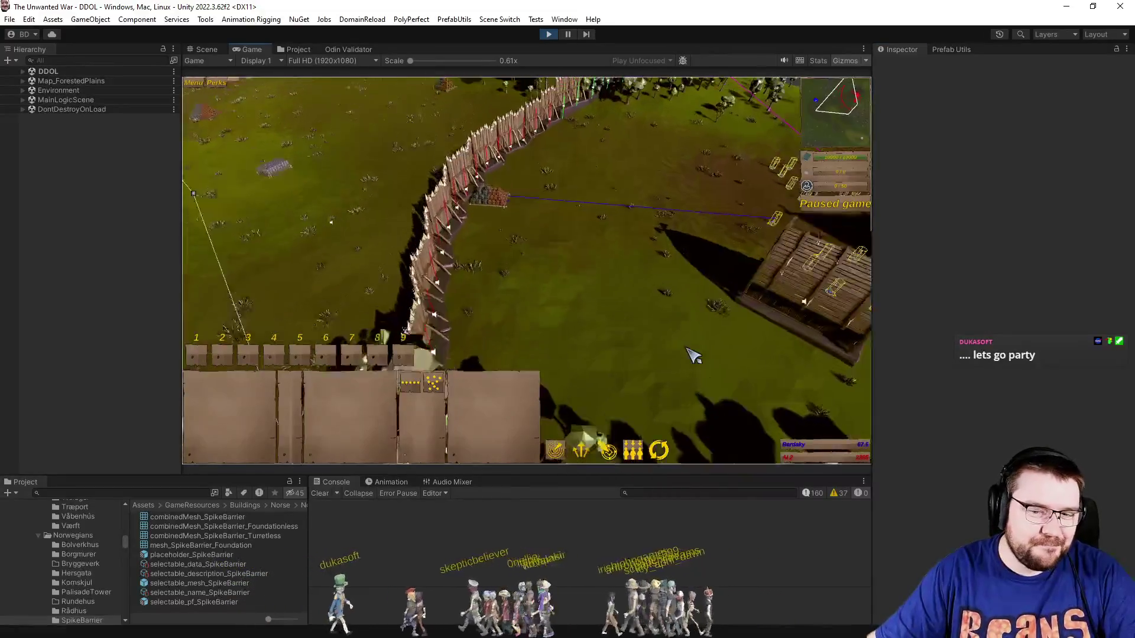
key("e")
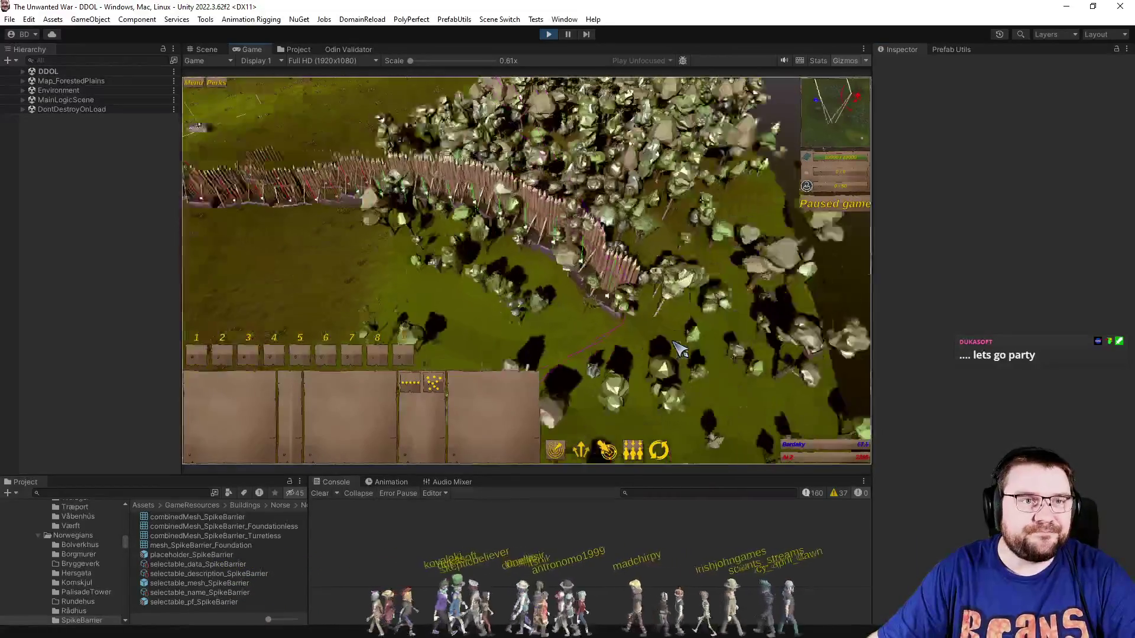
key("e")
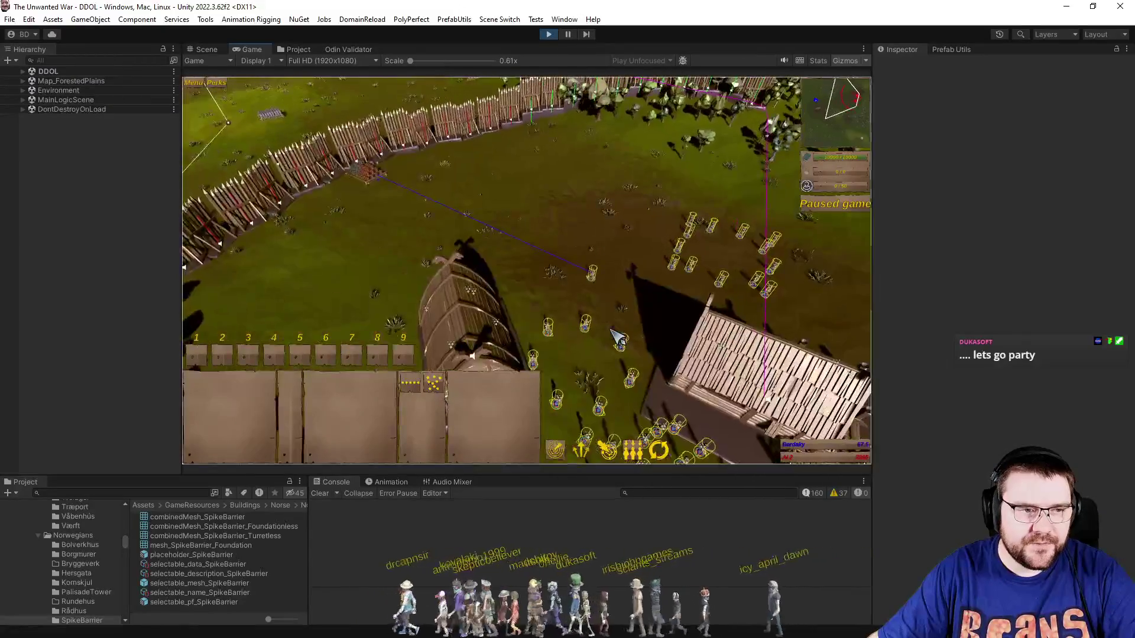
key("e")
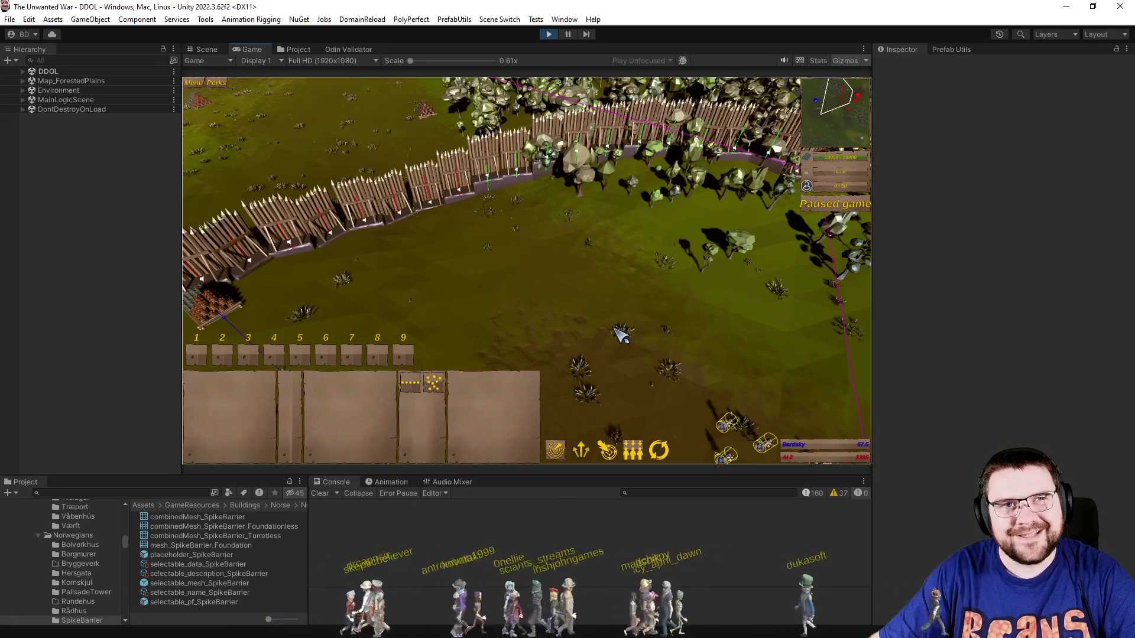
key("alt+Tab")
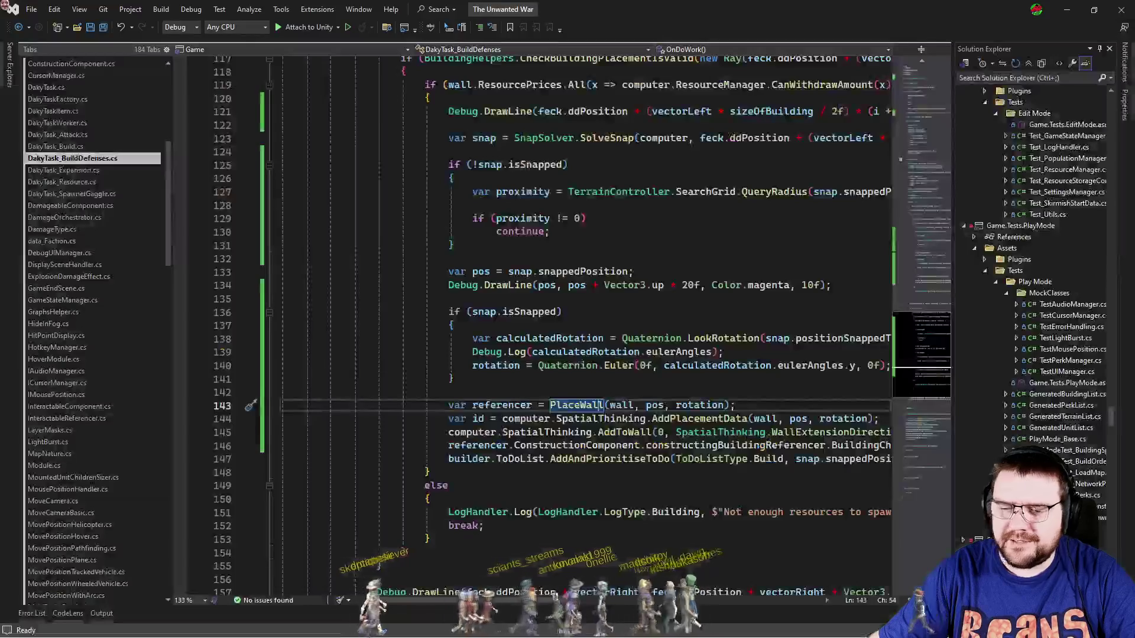
Switch from DakyTask_BuildDefenses.cs to SpatialThinking.cs at the WallPlacementData class.
left_click(515, 390)
scroll(515, 389, "down", 3)
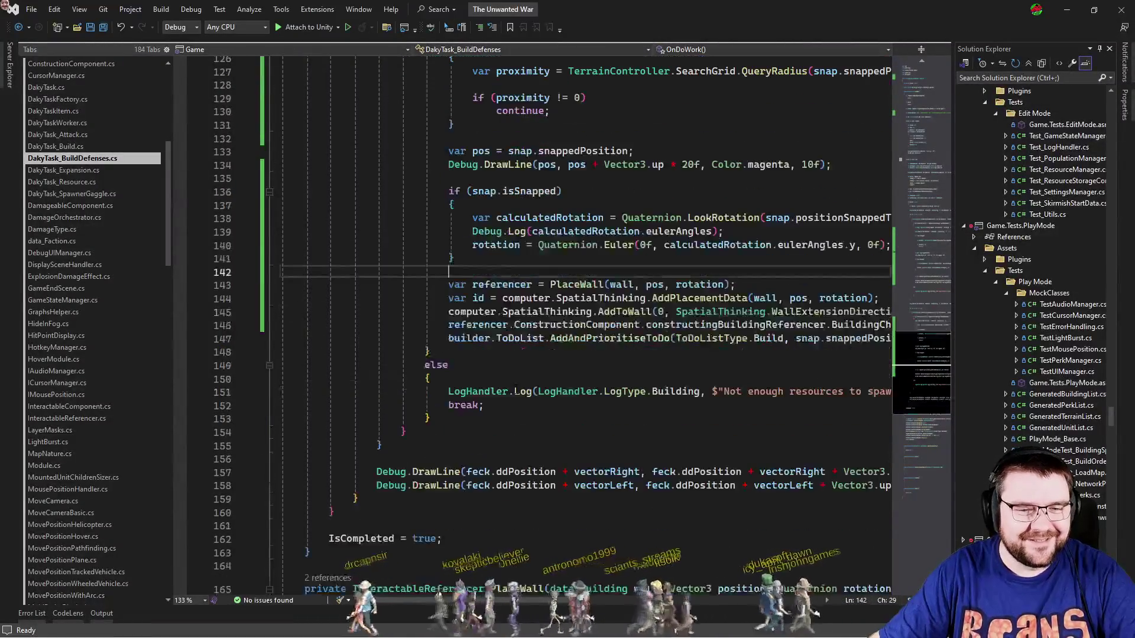
scroll(515, 389, "up", 6)
key("ctrl+Tab")
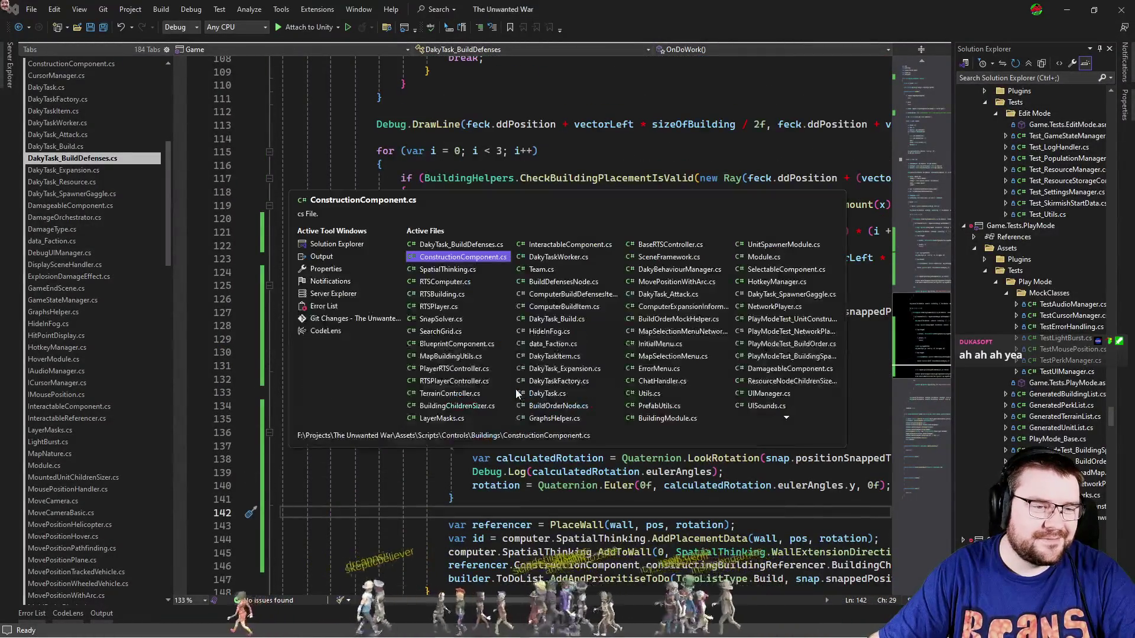
key("ctrl+Tab")
key("ctrl+Tab")
key("ctrl+shift+Tab")
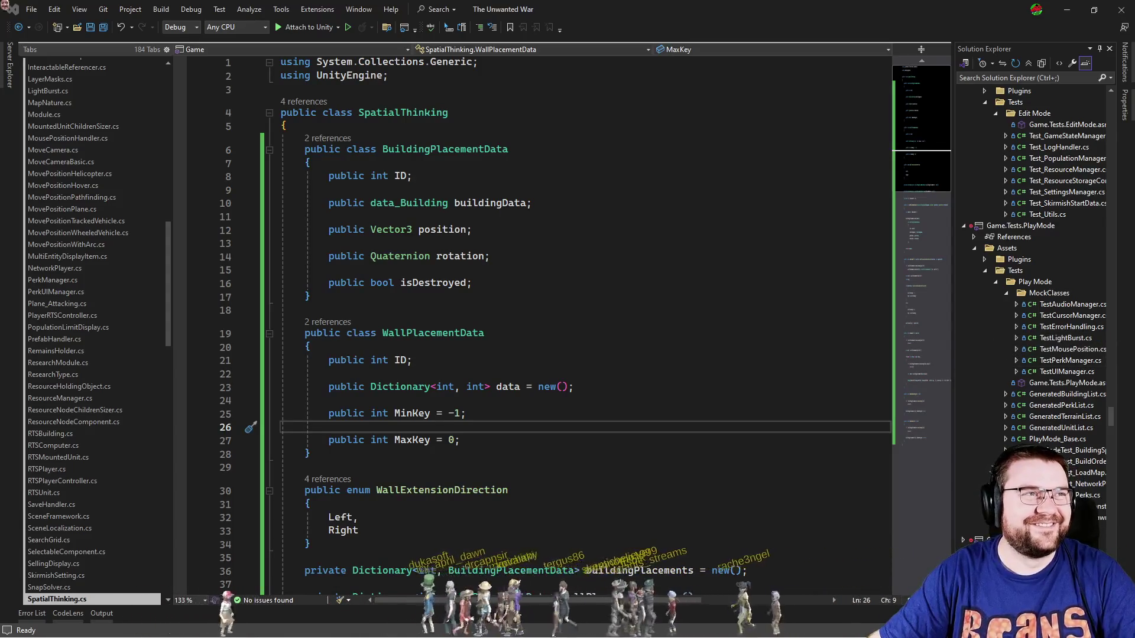
Insert Debug.Log(data.Key); below the item lookup inside DrawWall's loop.
left_click(599, 399)
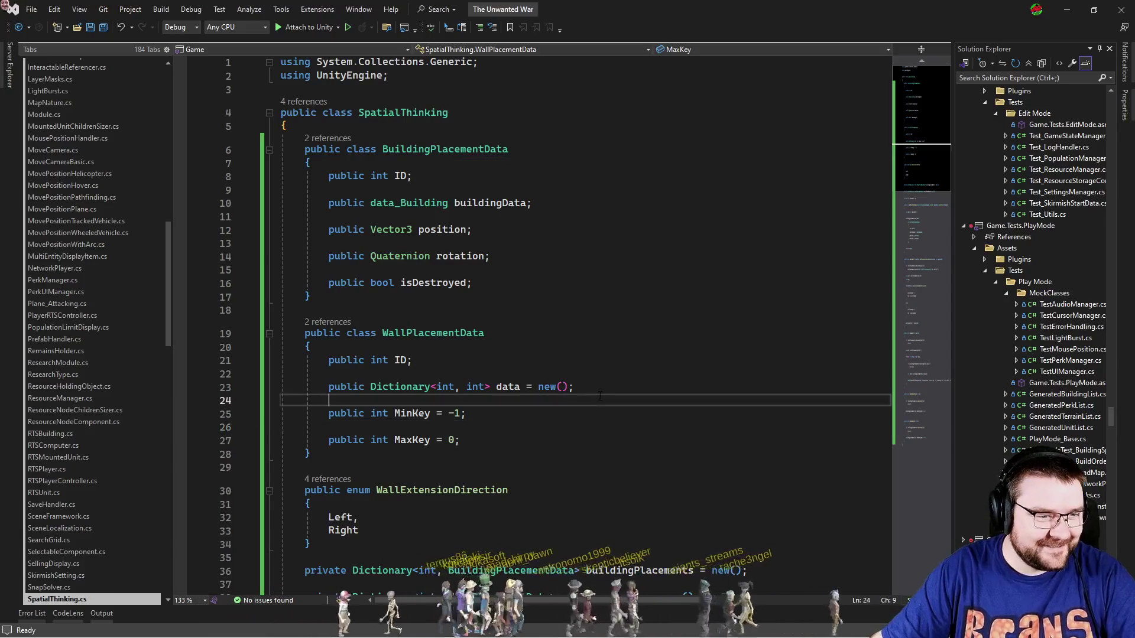
scroll(635, 426, "down", 20)
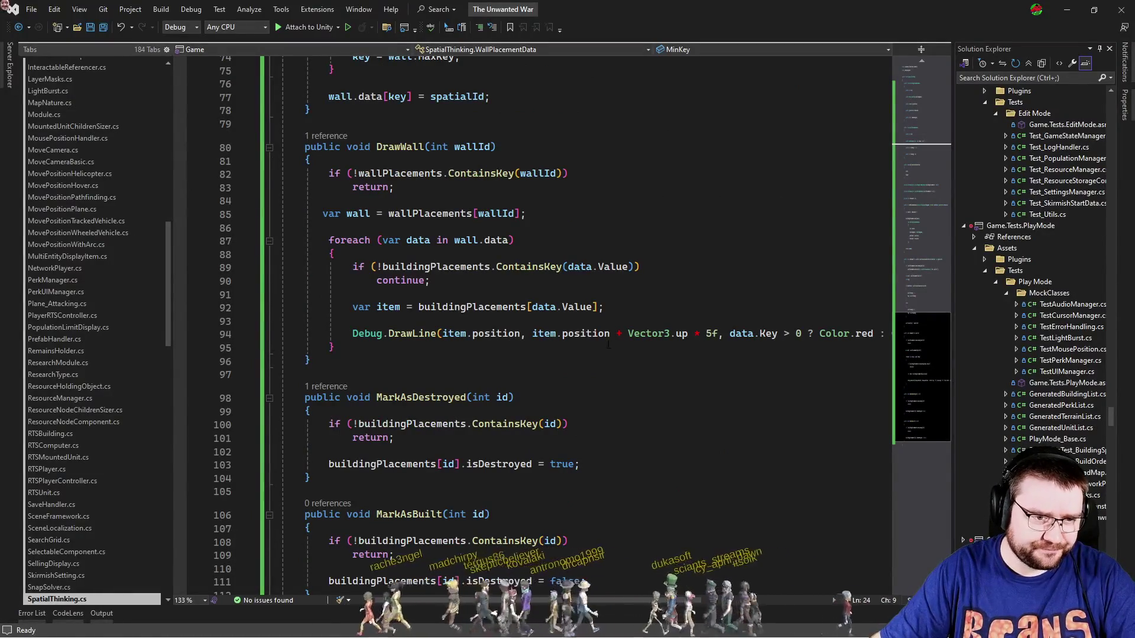
left_click(629, 309)
key("Return")
key("Return")
type("Debug.Log(")
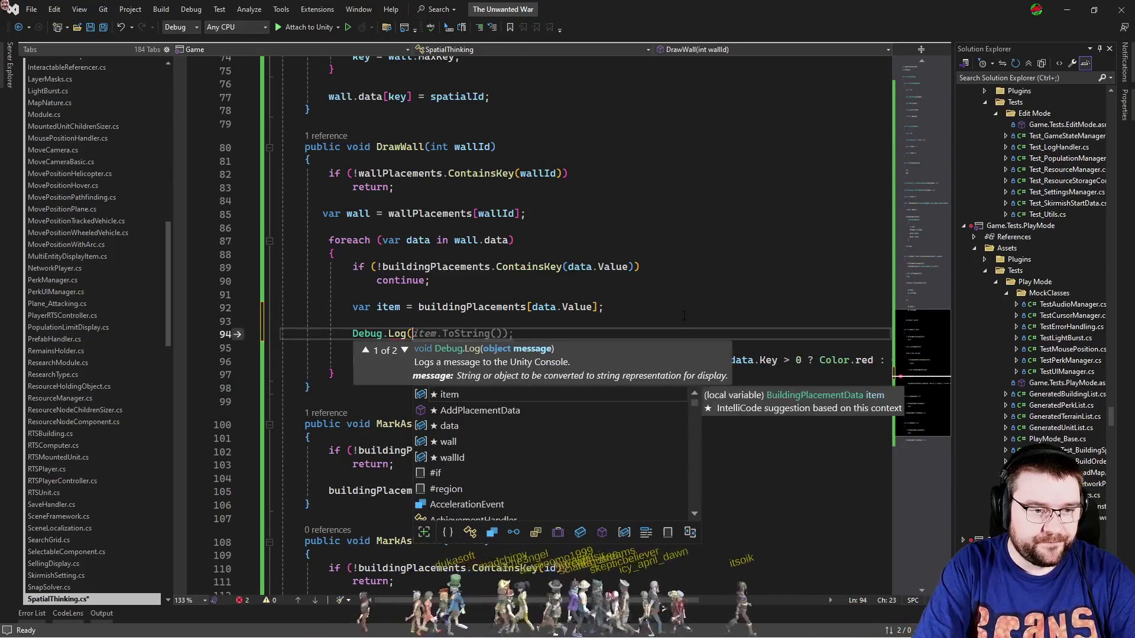
type("data.ke")
key("Tab")
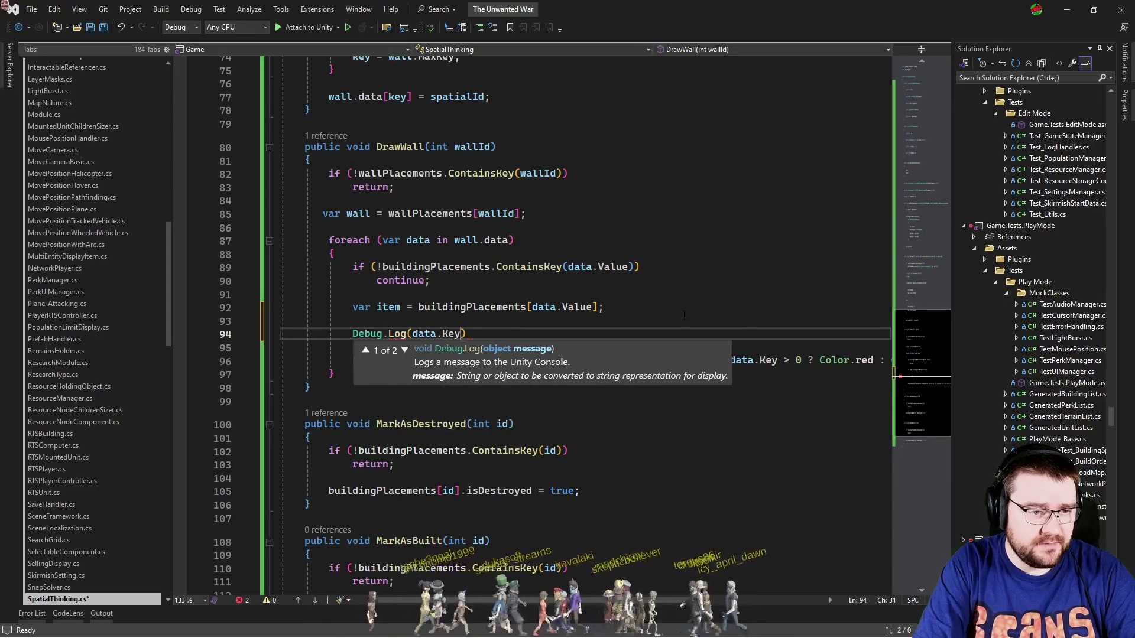
type(");")
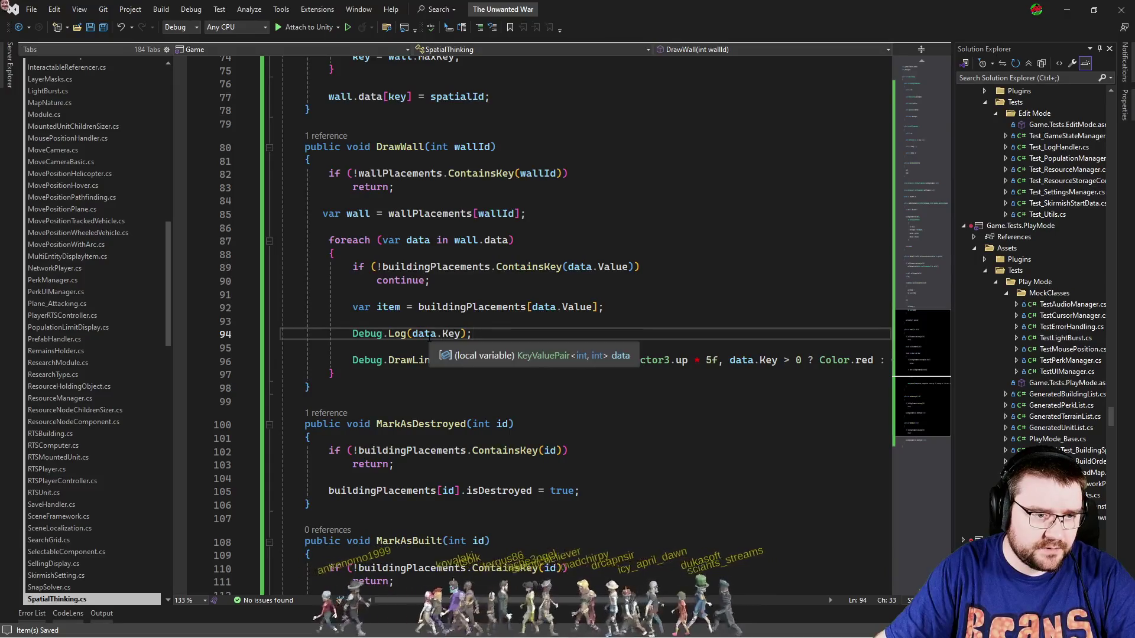
double_click(430, 336)
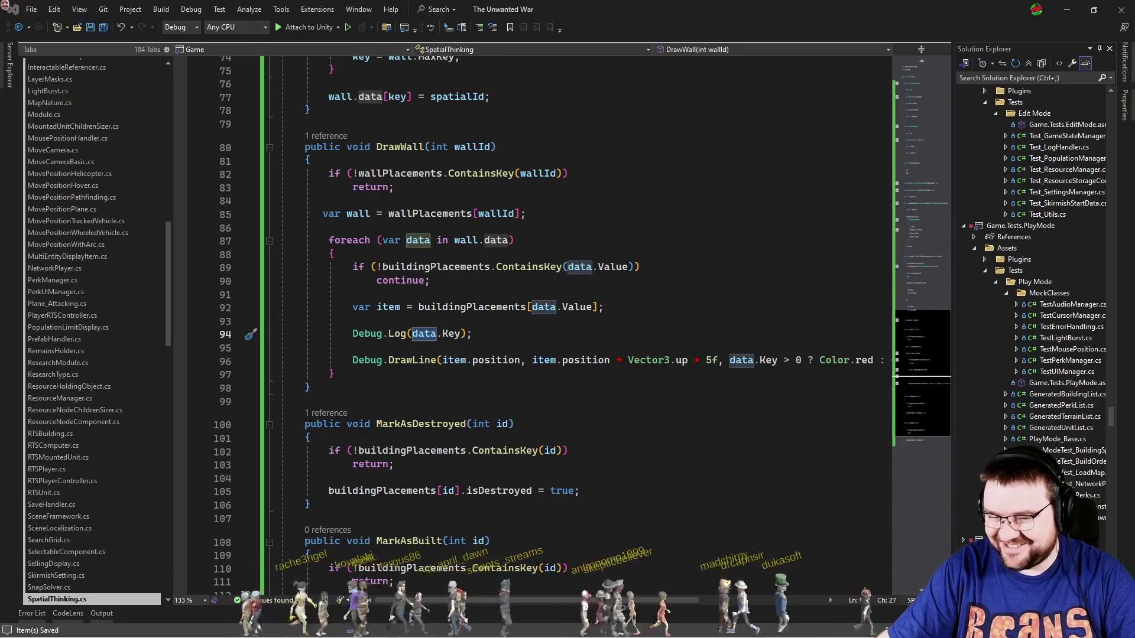
left_click(568, 451)
key("alt+Tab")
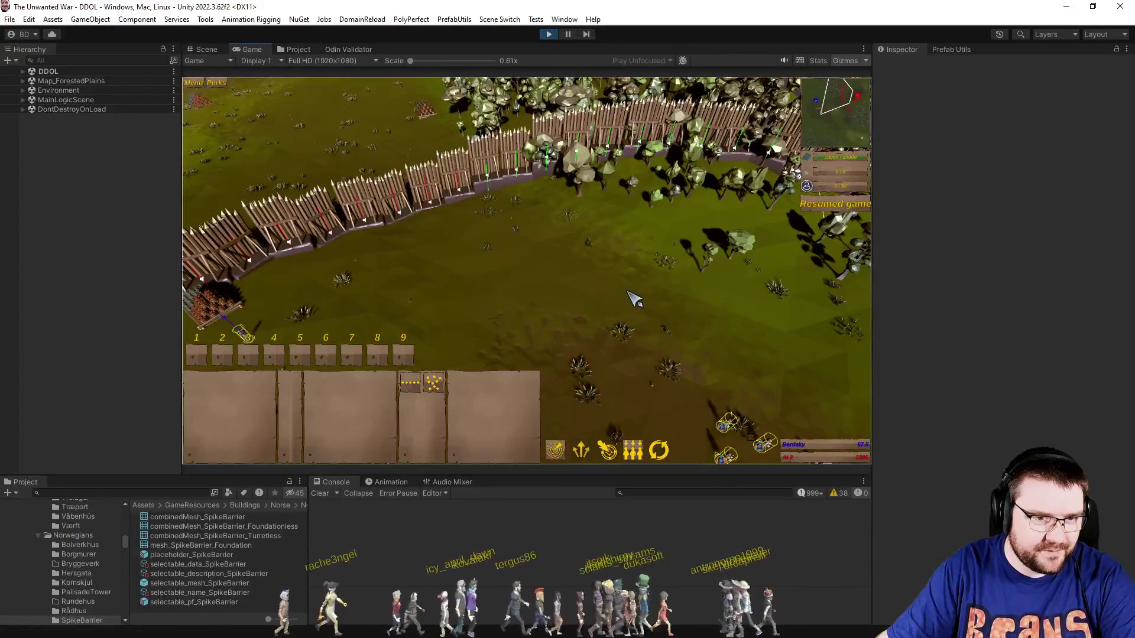
Show info messages, clear the console, and step through the unordered logged keys (16, -13, 2, 6).
left_click(815, 494)
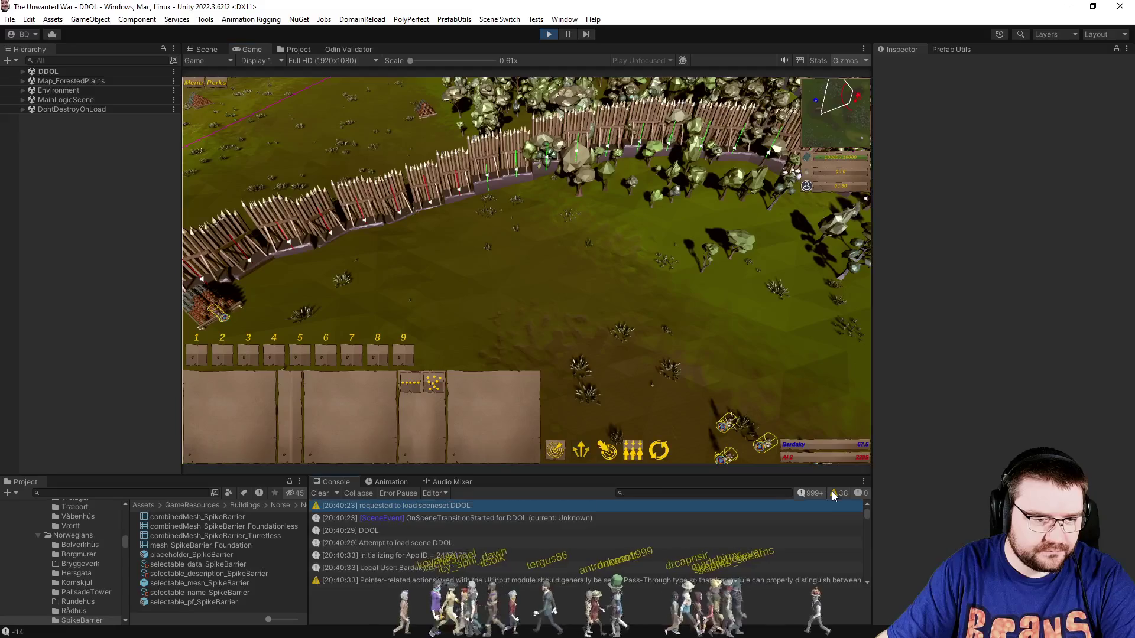
left_click(319, 494)
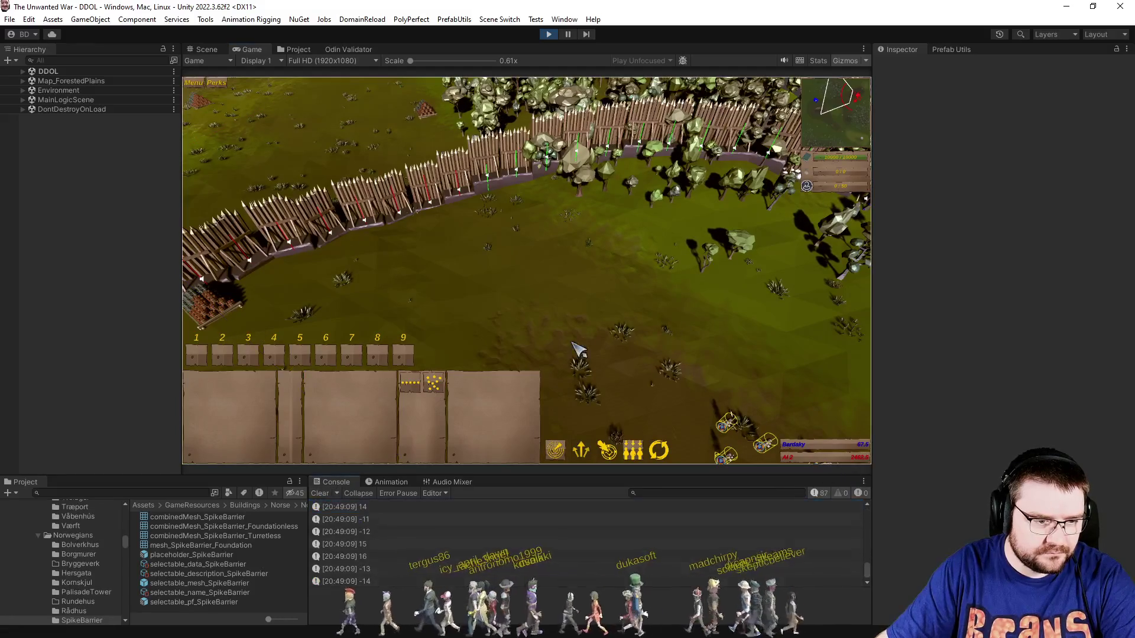
left_click(525, 558)
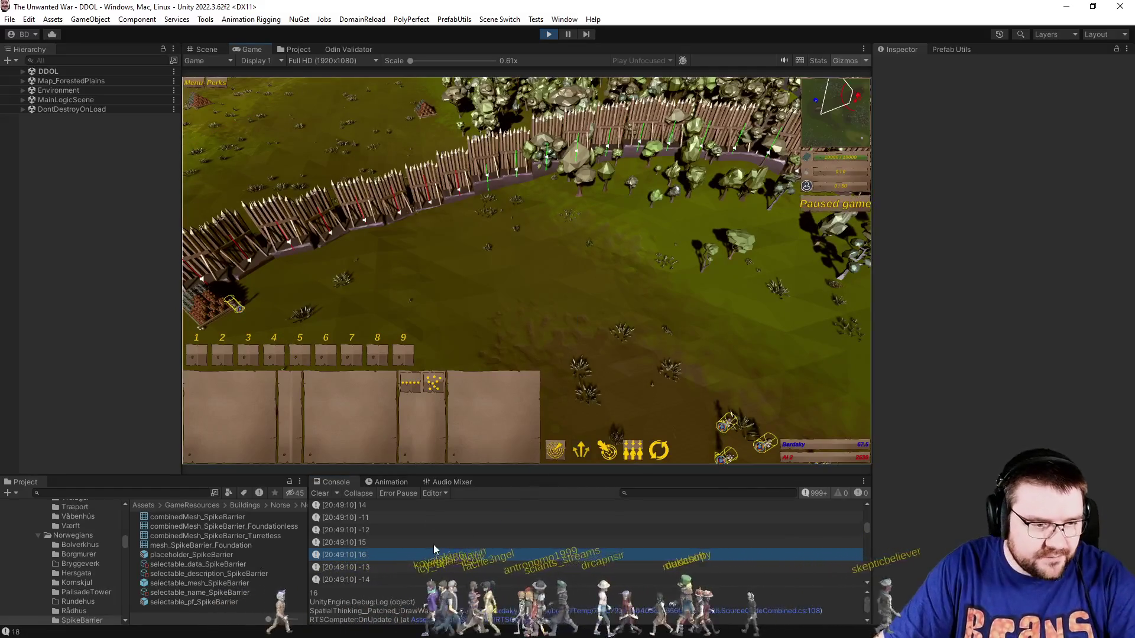
scroll(421, 544, "up", 3)
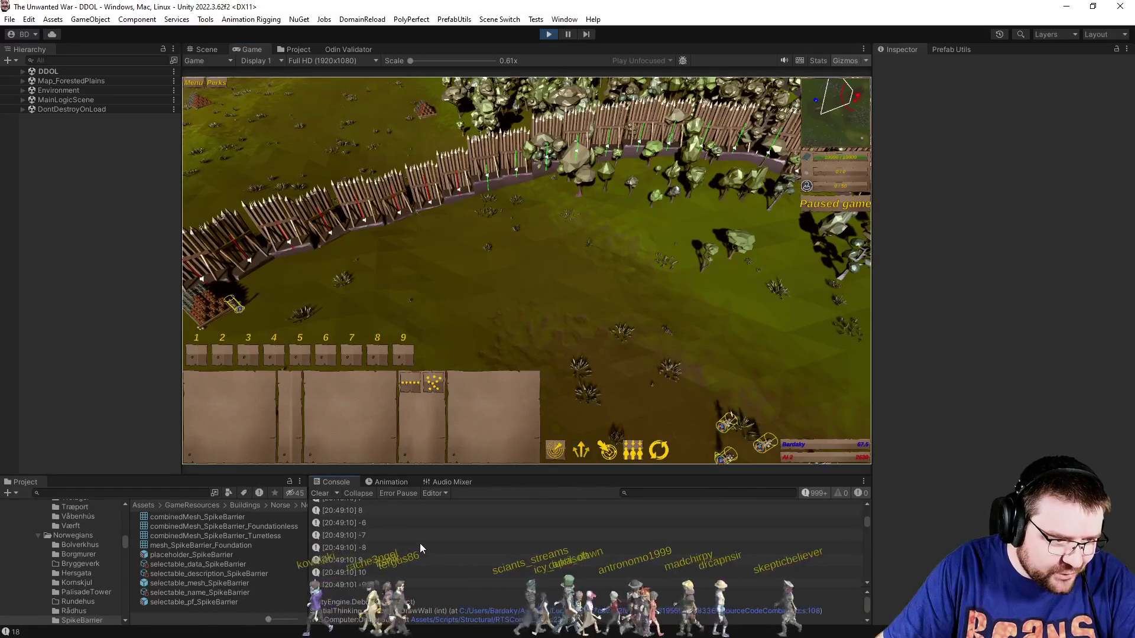
scroll(419, 543, "up", 3)
scroll(420, 543, "up", 1)
left_click(439, 544)
scroll(439, 543, "up", 2)
key("Down")
key("Down")
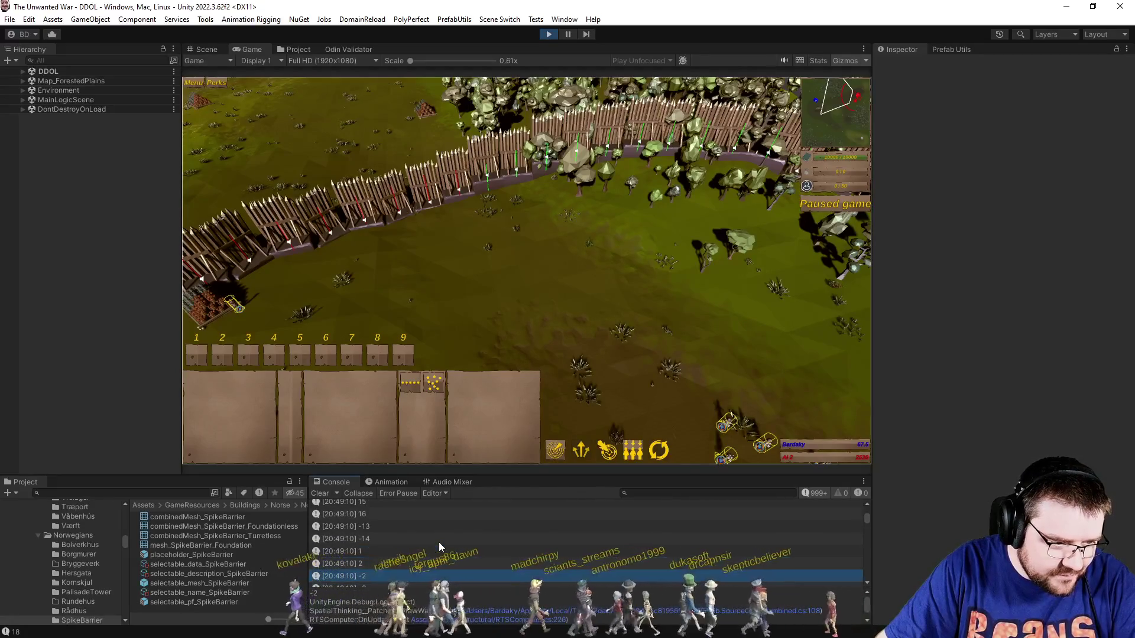
key("Down")
key("Down")
key("Down")
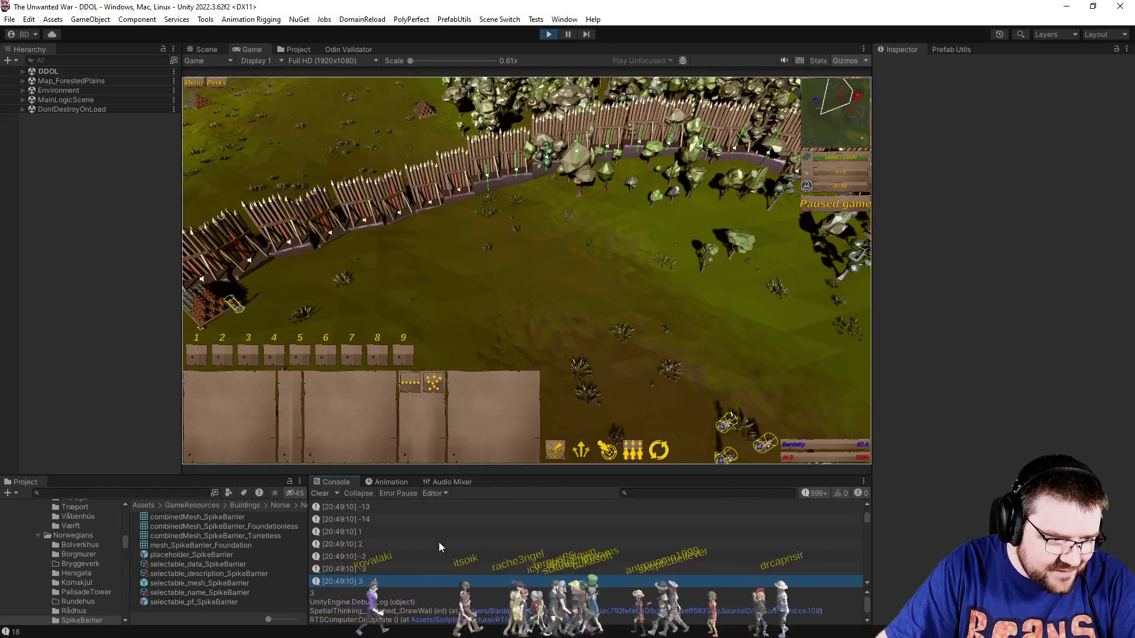
key("Down")
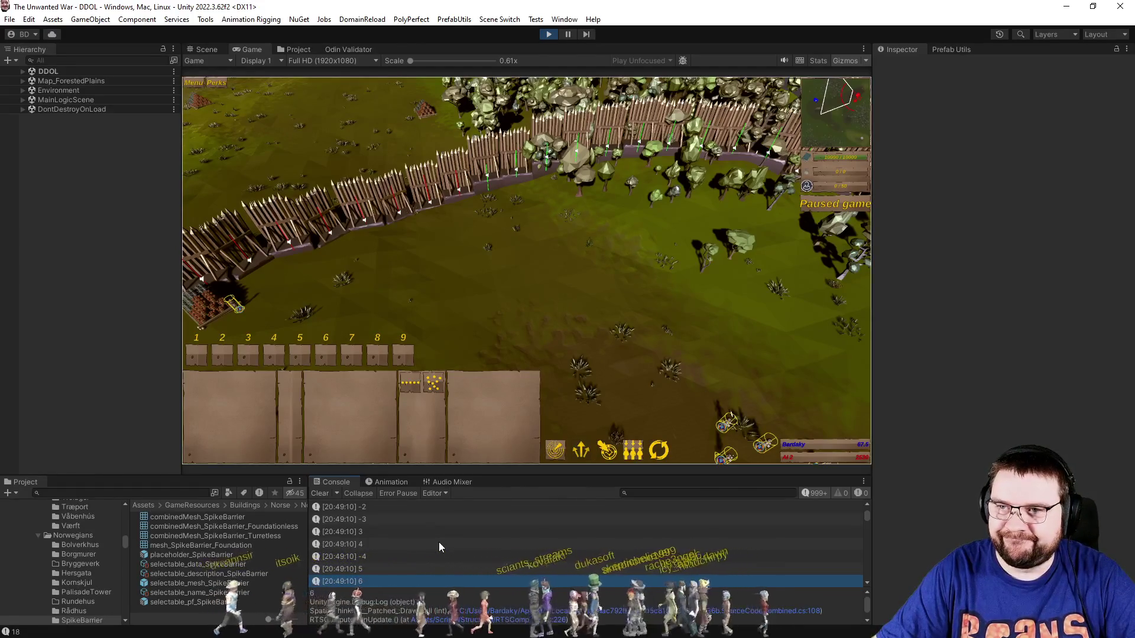
key("alt+Tab")
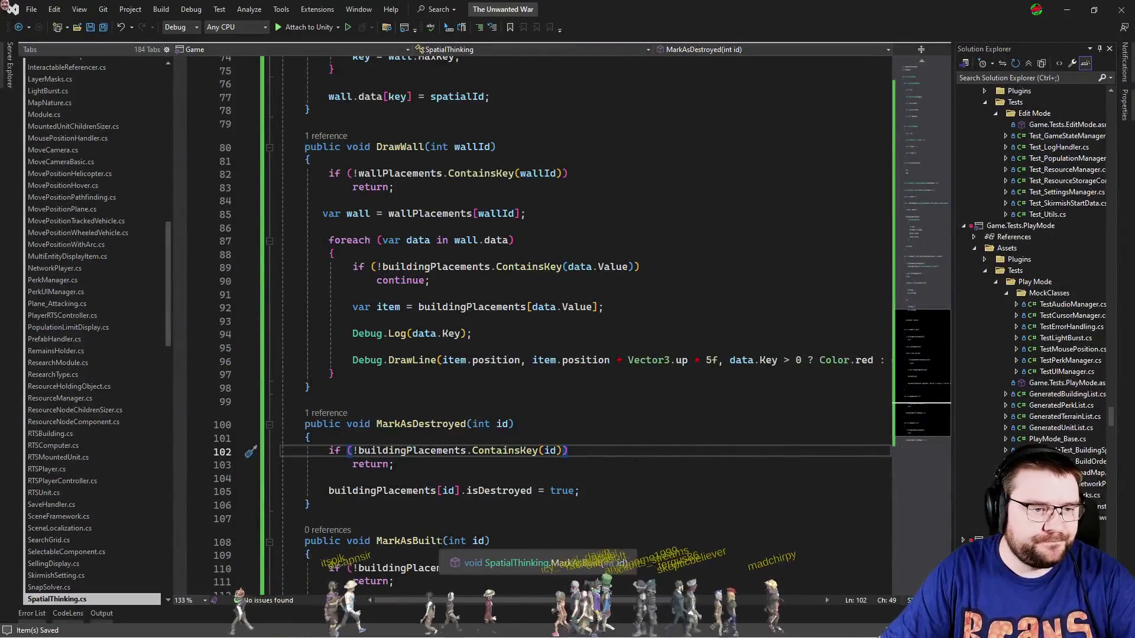
Make the DrawWall foreach iterate over wall.data.OrderBy(x => x.Key).
left_click(512, 240)
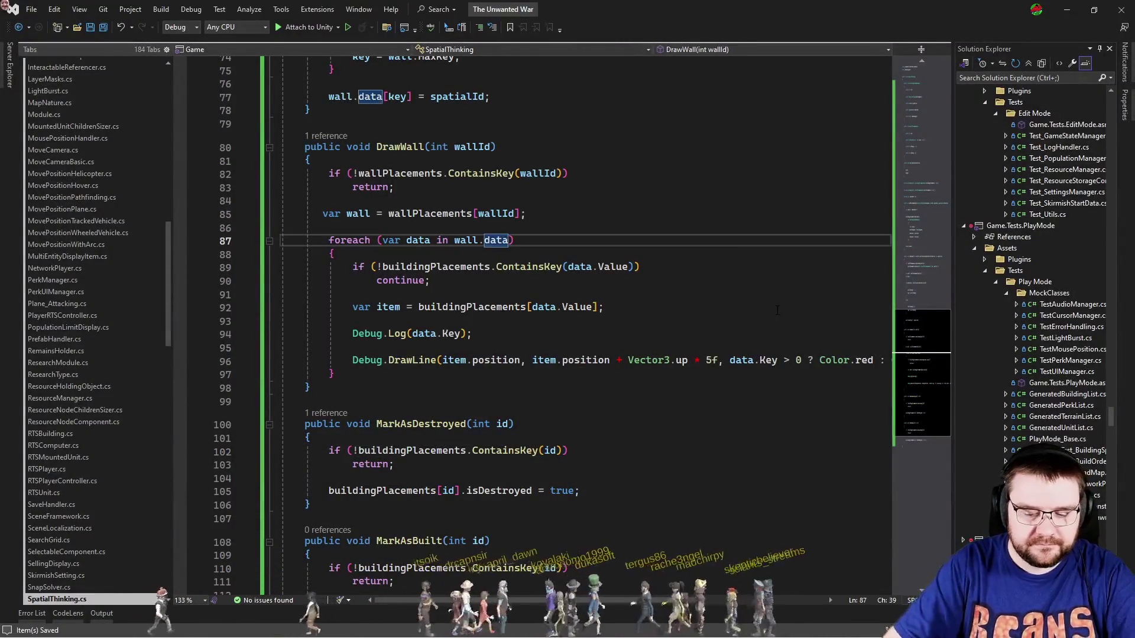
type(".OrderBy(")
type("x.ke")
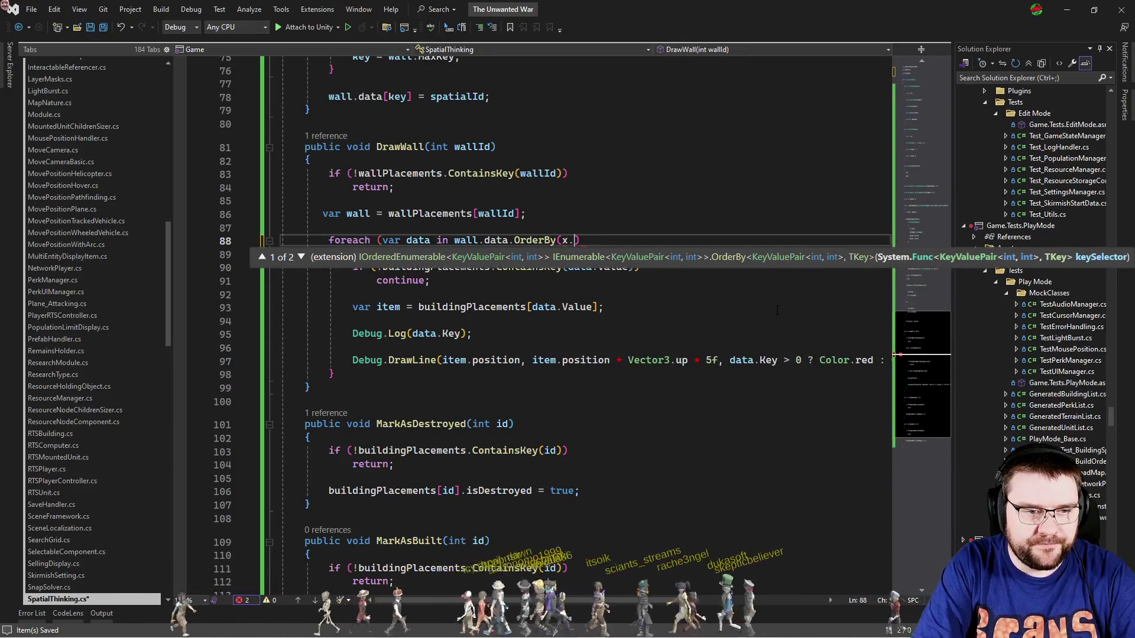
key("BackSpace")
key("BackSpace")
key("BackSpace")
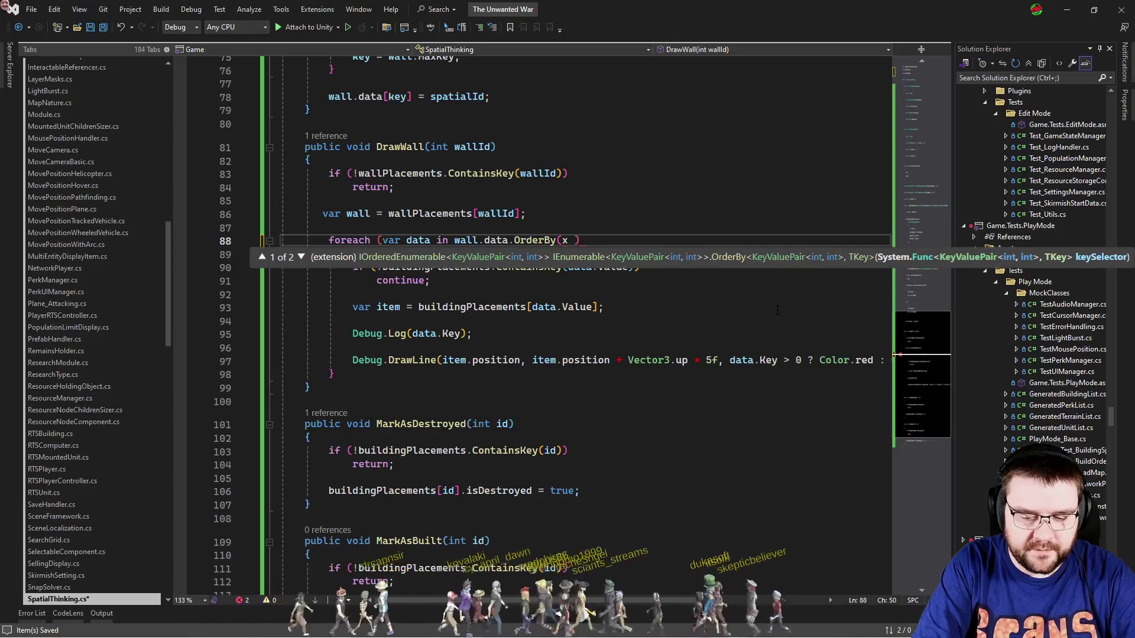
type("=> x.ke")
type(")")
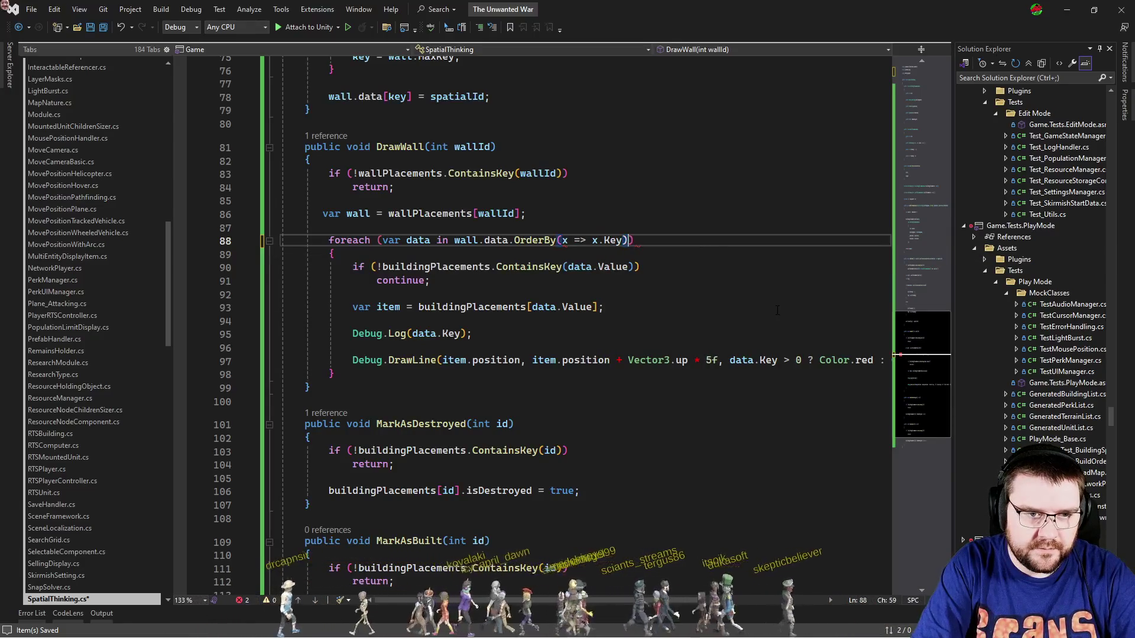
key("Down")
key("Down")
key("Down")
key("Down")
key("Down")
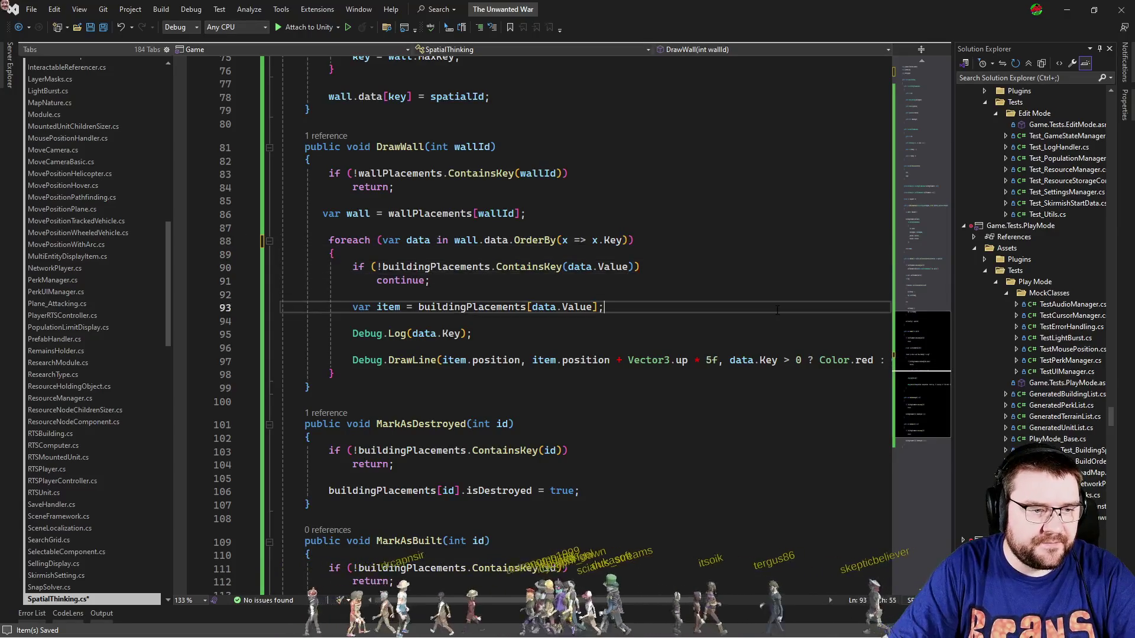
Delete the Debug.Log(data.Key) line and clear Unity's Console.
key("ctrl+shift+l")
key("ctrl+shift+l")
key("Up")
key("alt+Tab")
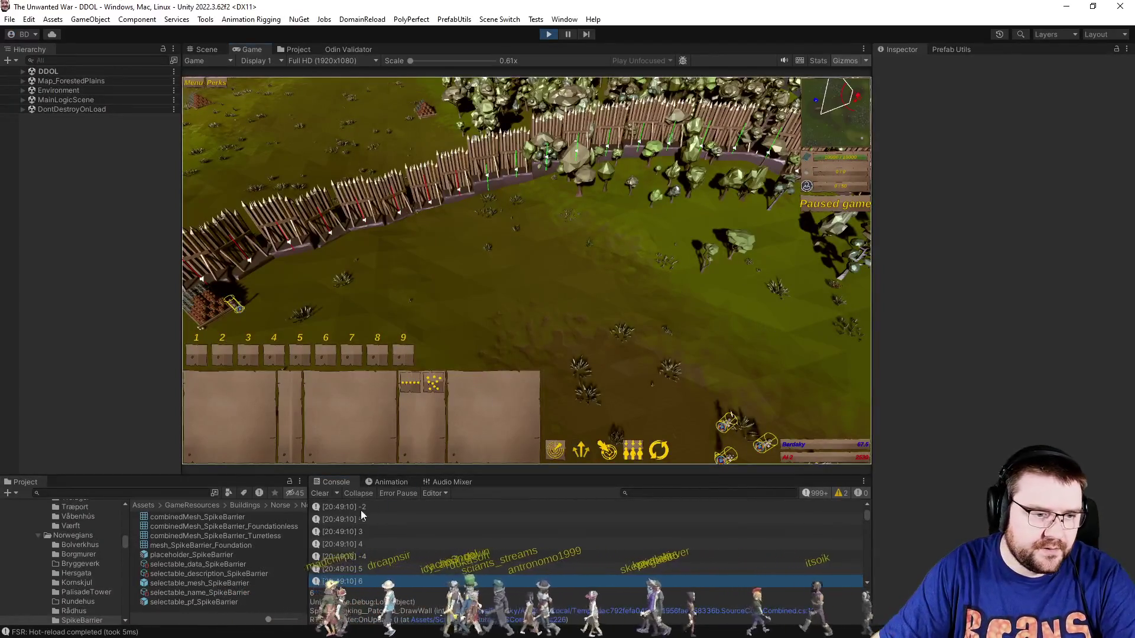
left_click(321, 496)
Temporarily restore Debug.Log(data.Key) and inspect the logged keys, including key 1, in Unity's Console.
key("alt+Tab")
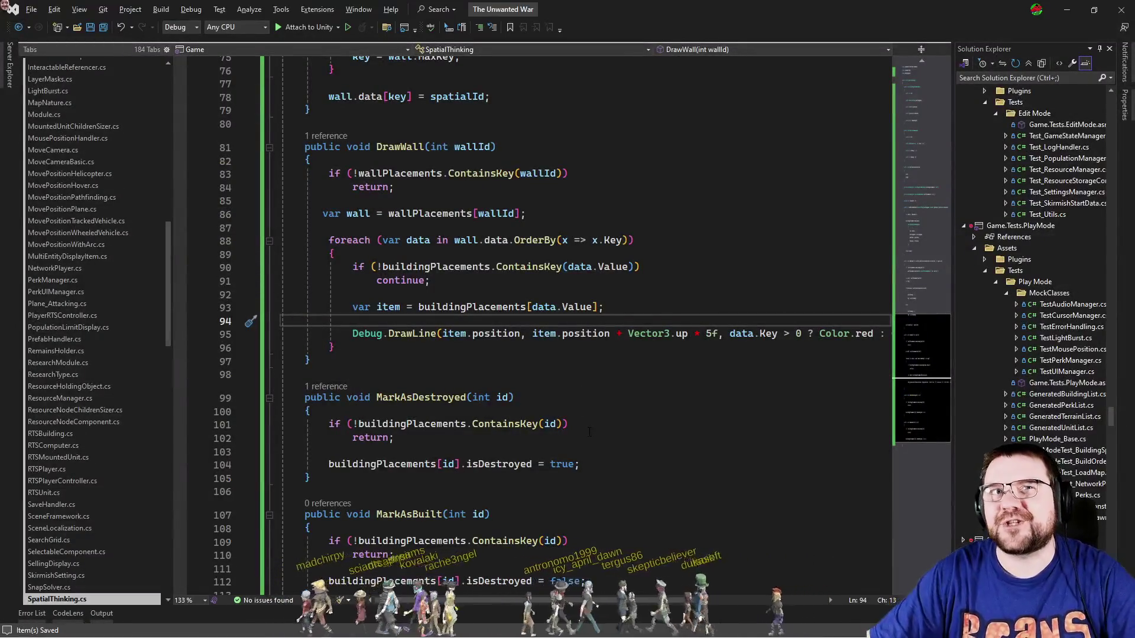
type("Debug.Log(data.Key);")
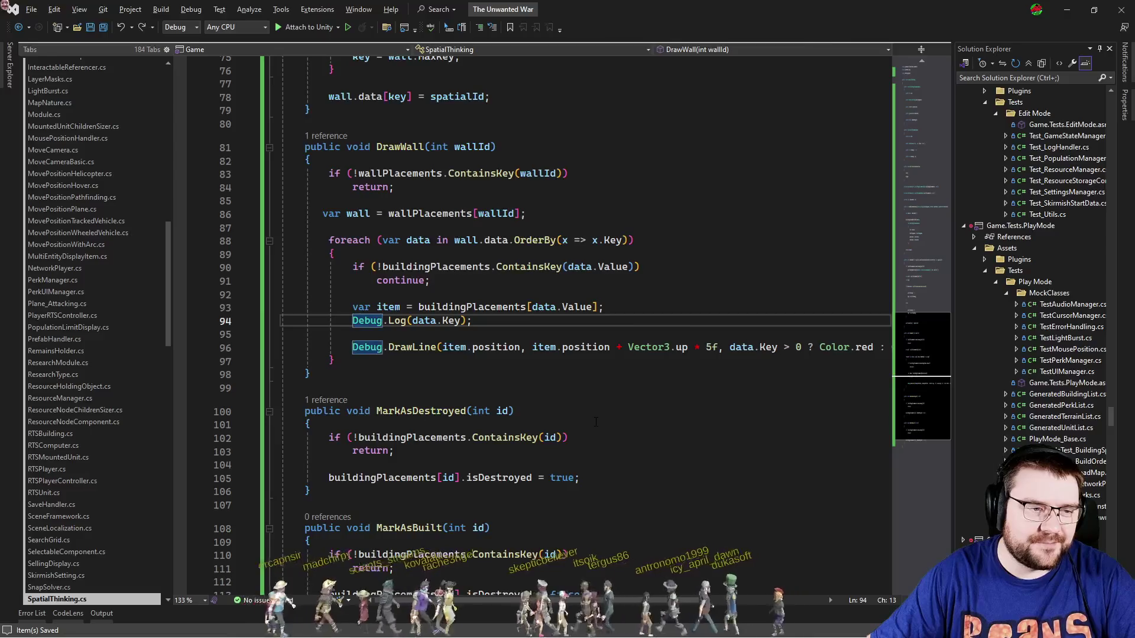
key("alt+Tab")
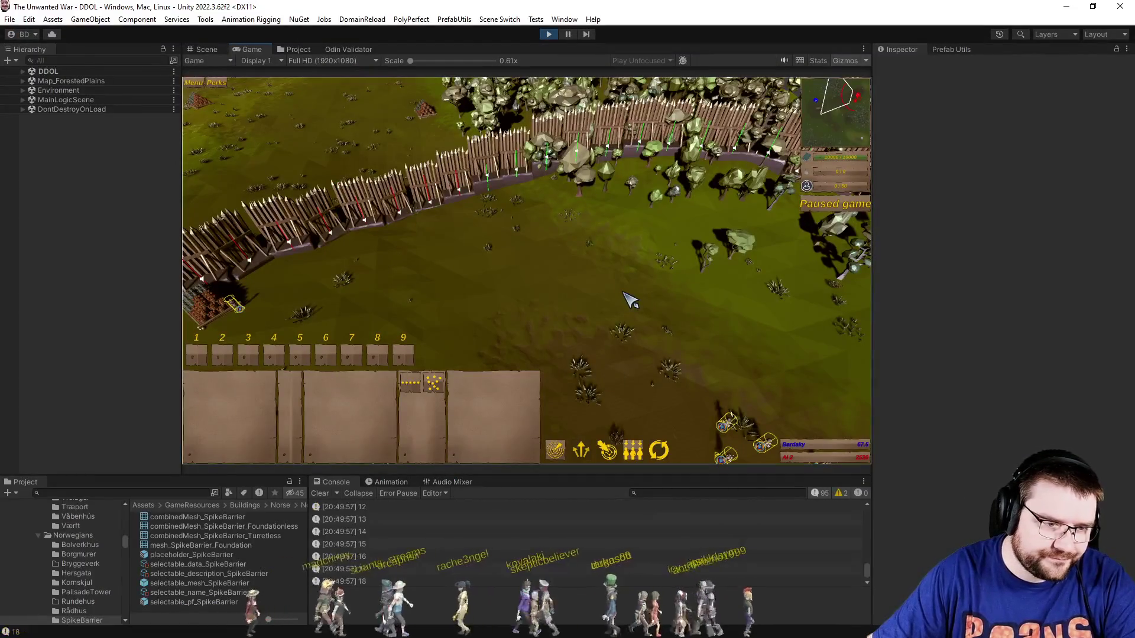
left_click(492, 527)
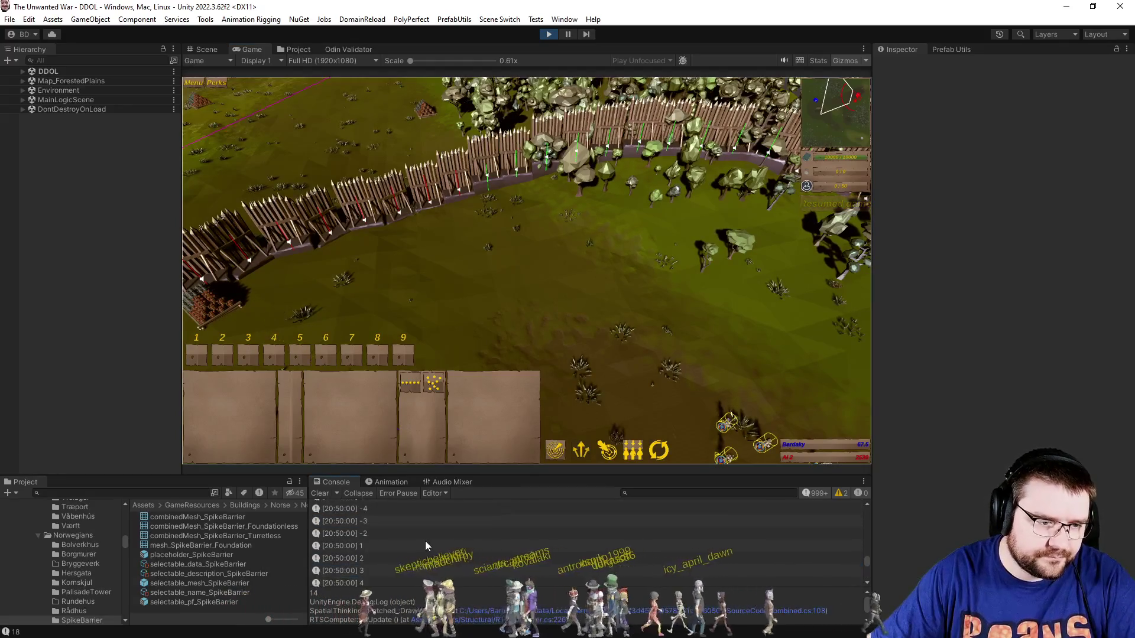
left_click(596, 396)
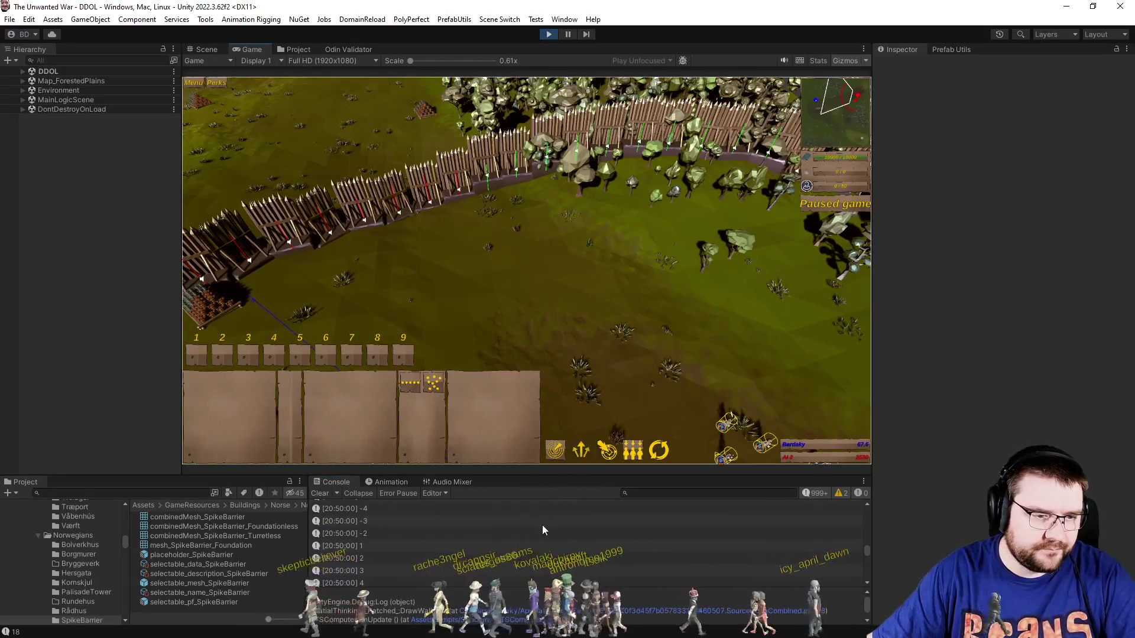
left_click(451, 551)
scroll(451, 553, "up", 2)
scroll(451, 554, "up", 5)
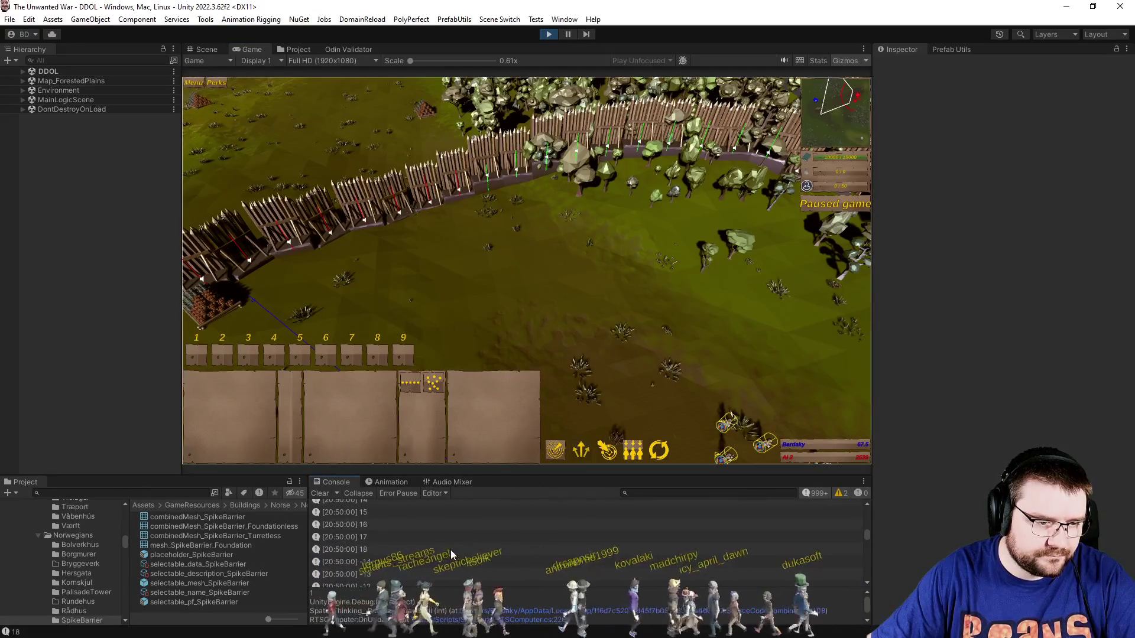
double_click(451, 545)
Remove the Debug.Log(data.Key) line again and clear all Console messages.
key("ctrl+shift+l")
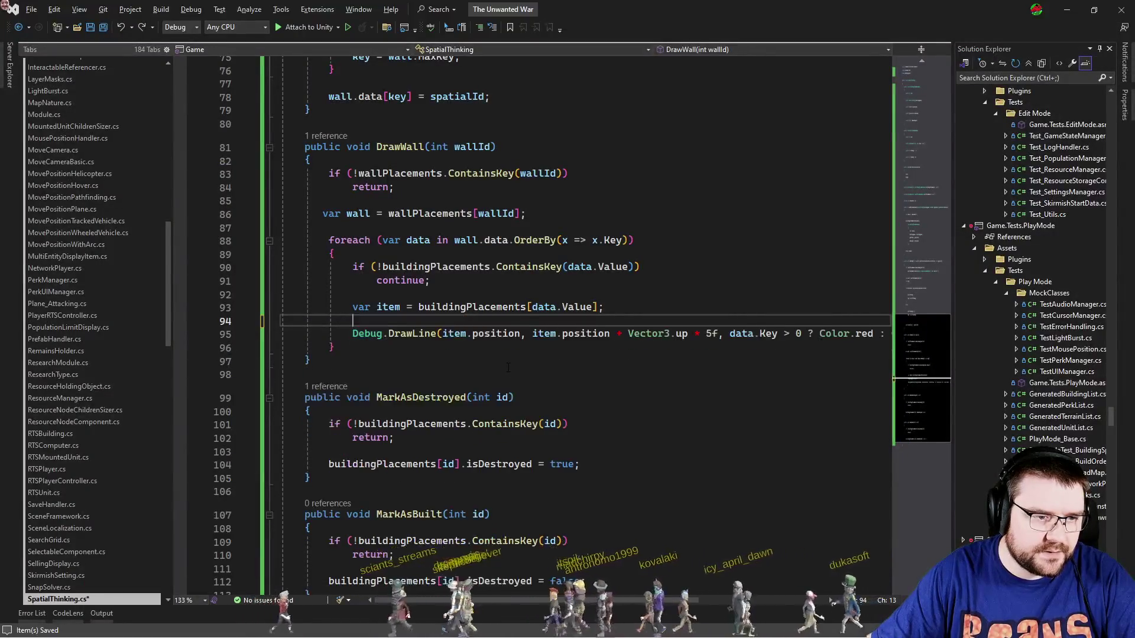
key("alt+Tab")
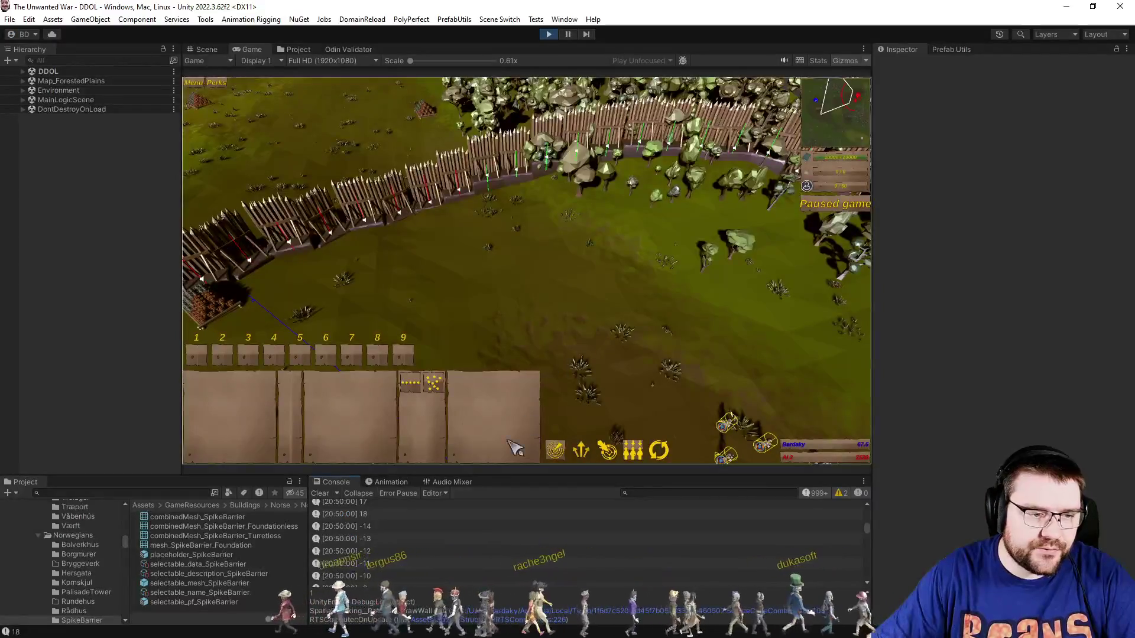
left_click(324, 495)
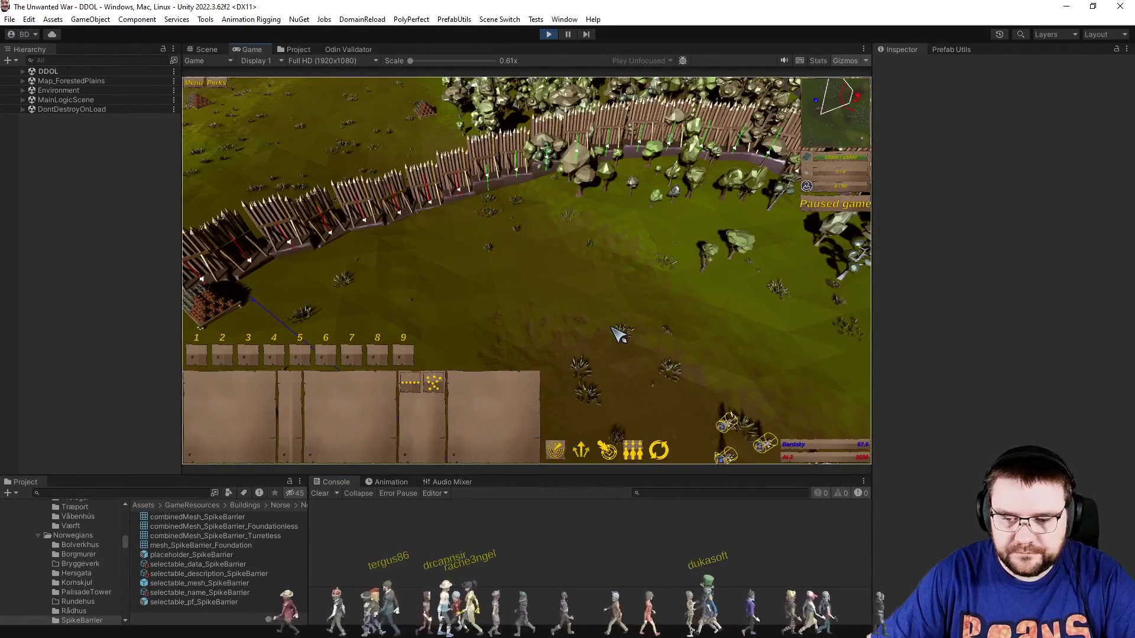
Zoom and pan the paused Game view with the wheel and WASD to inspect the spike-barrier walls.
key("alt+Tab")
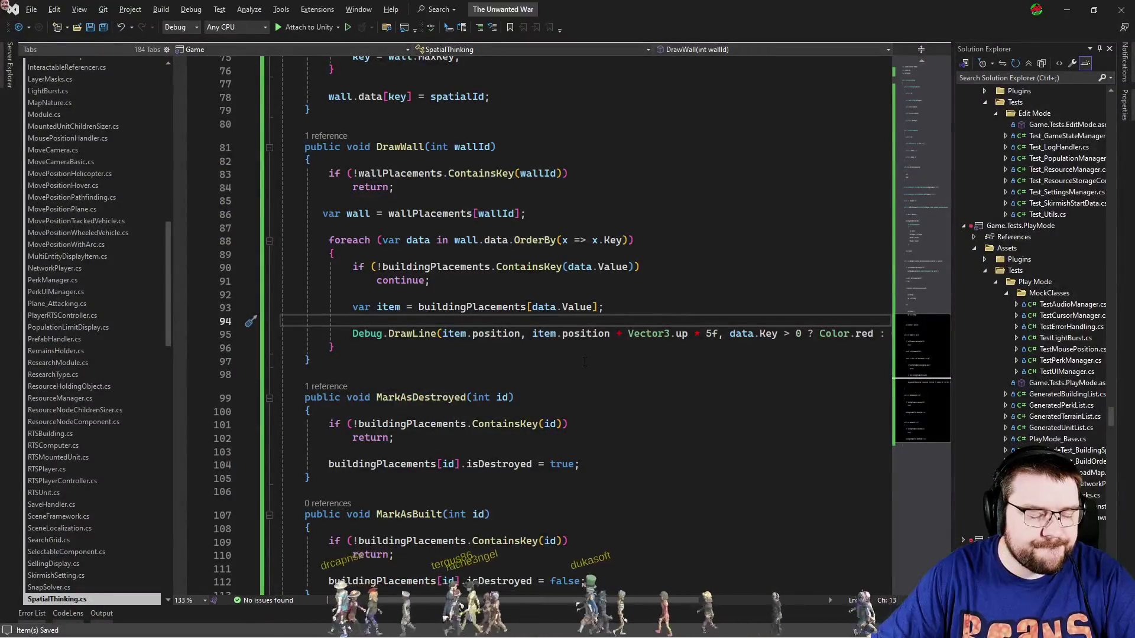
key("alt+Tab")
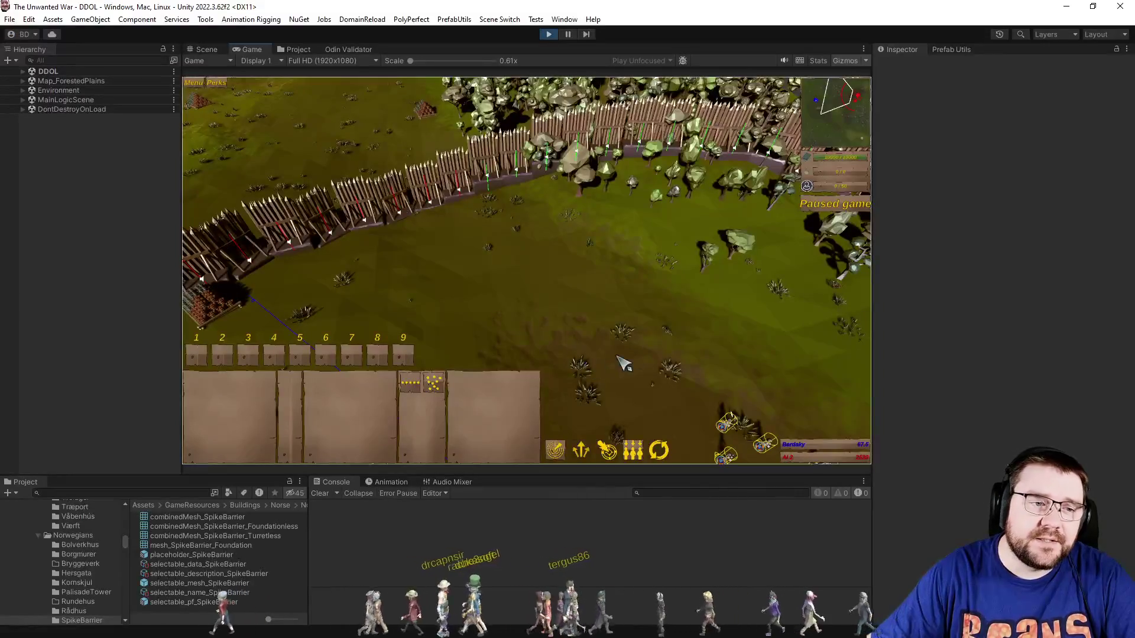
scroll(761, 286, "up", 3)
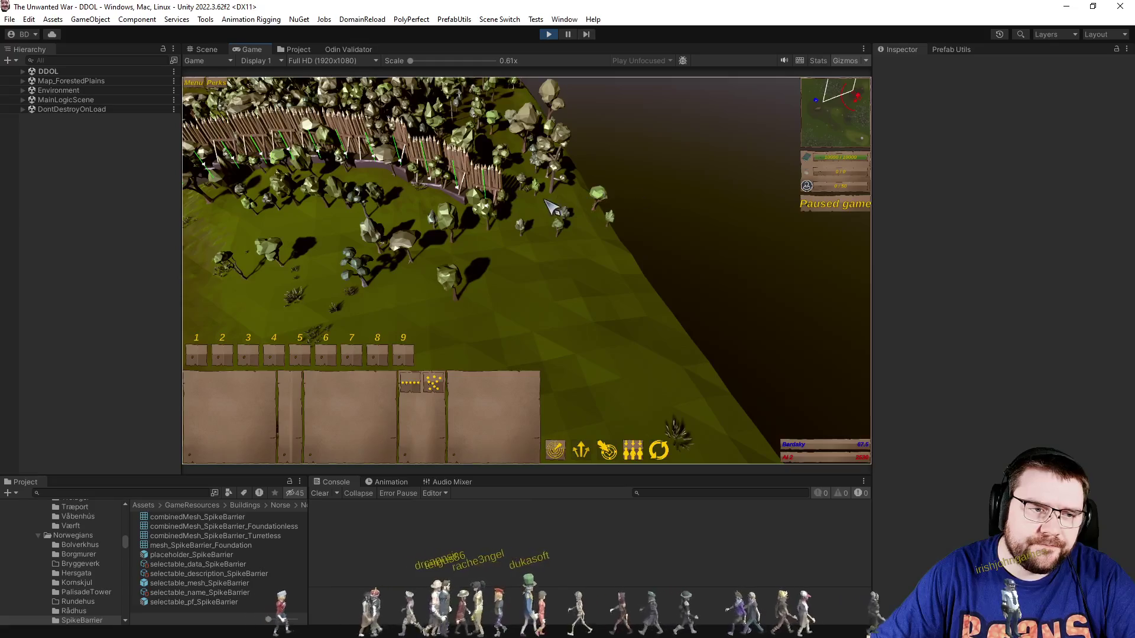
scroll(556, 331, "up", 3)
key("d")
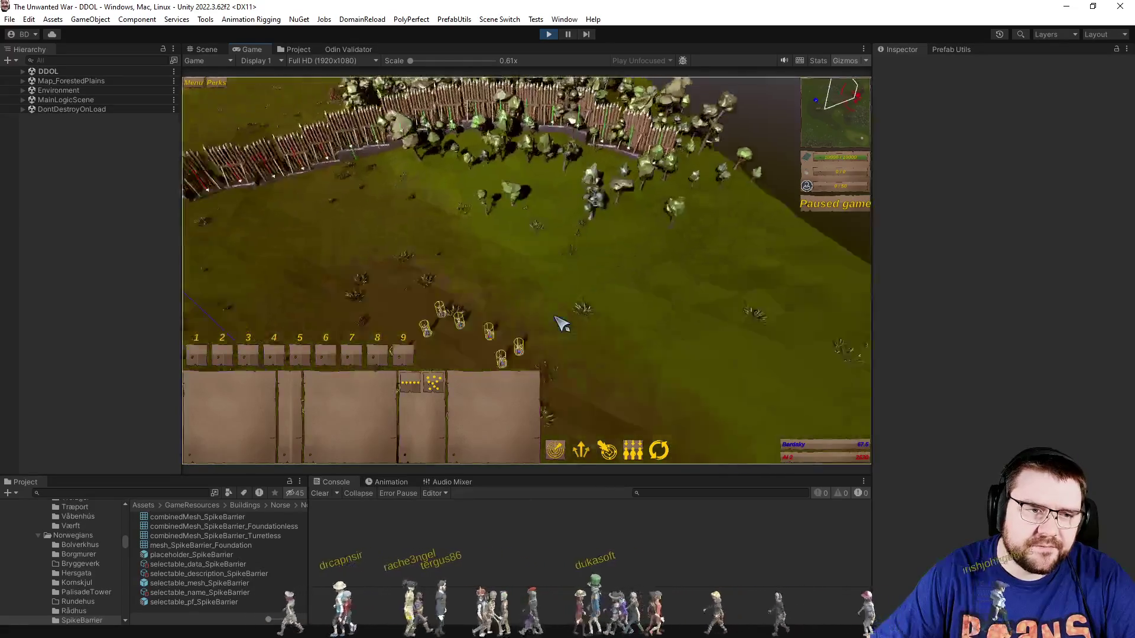
key("a")
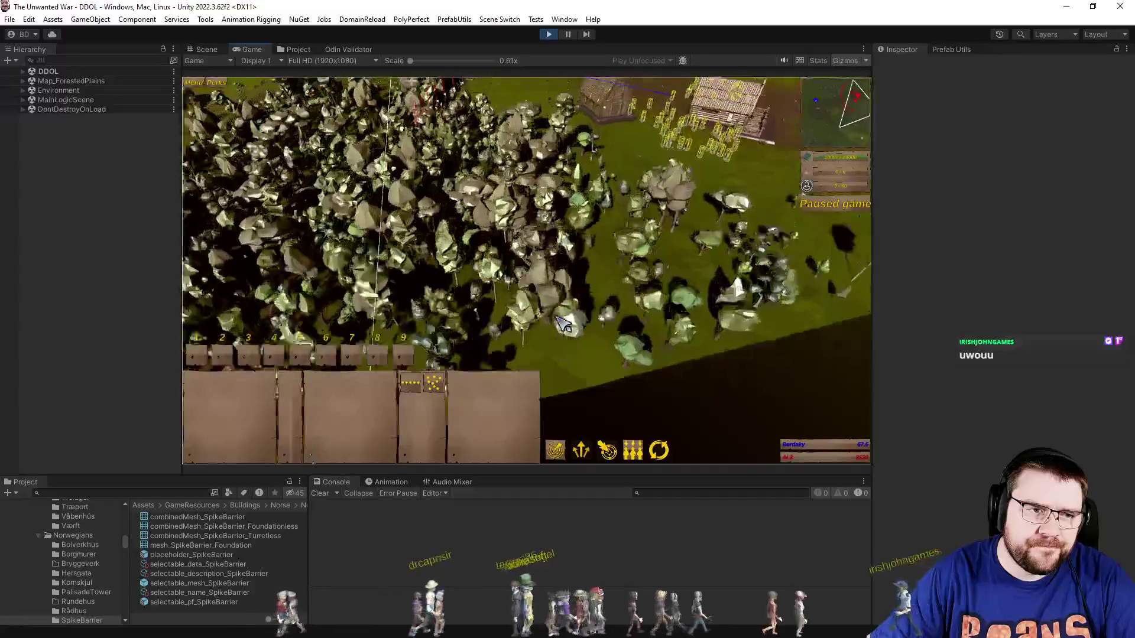
key("w")
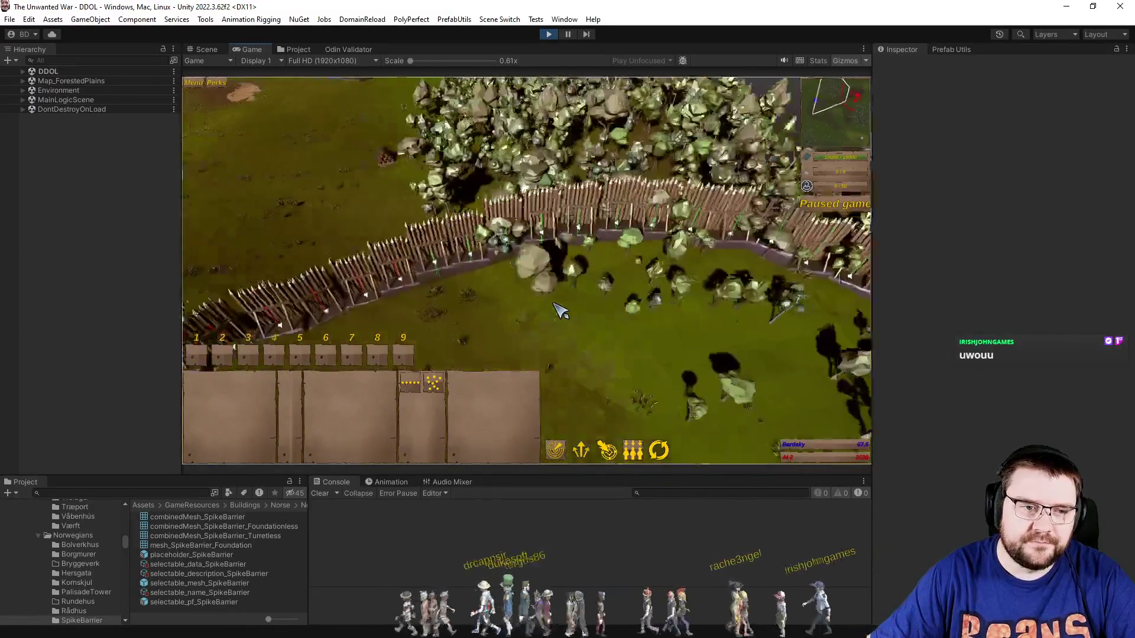
key("s")
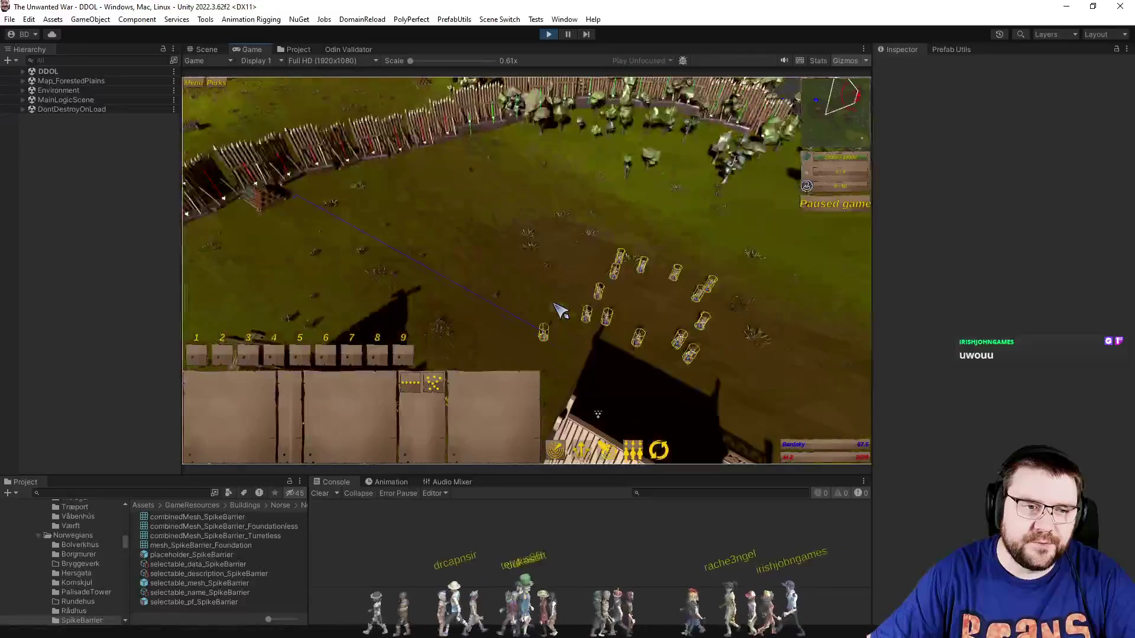
key("alt+Tab")
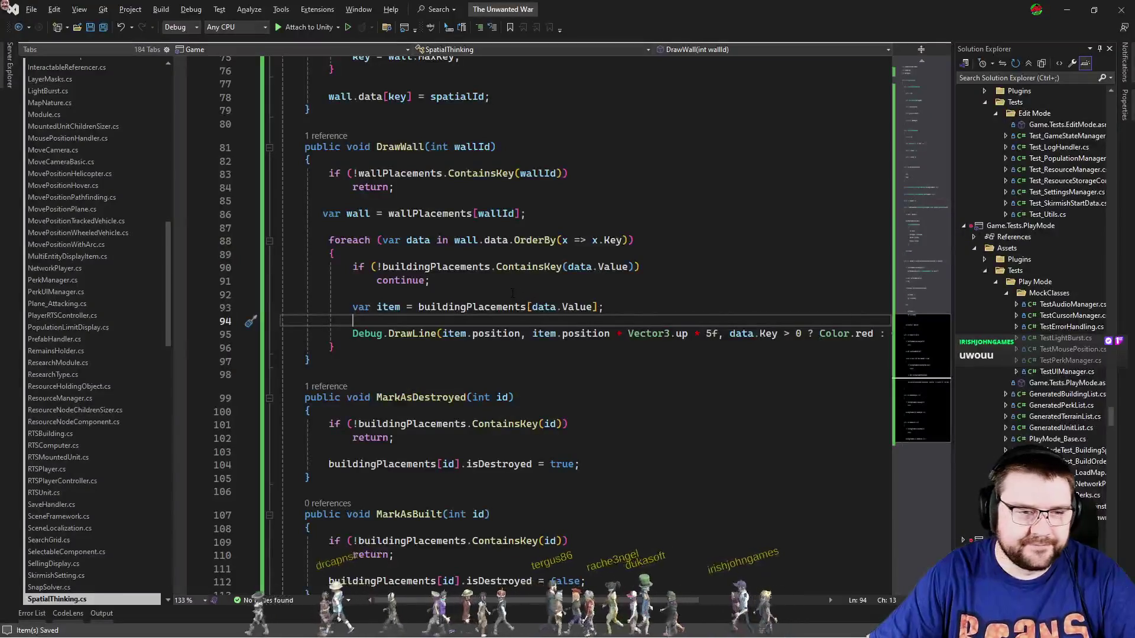
Switch to DakyTask_BuildDefenses.cs and place the caret on line 88 in the wall-placement loop.
key("ctrl+Tab")
key("ctrl+Tab")
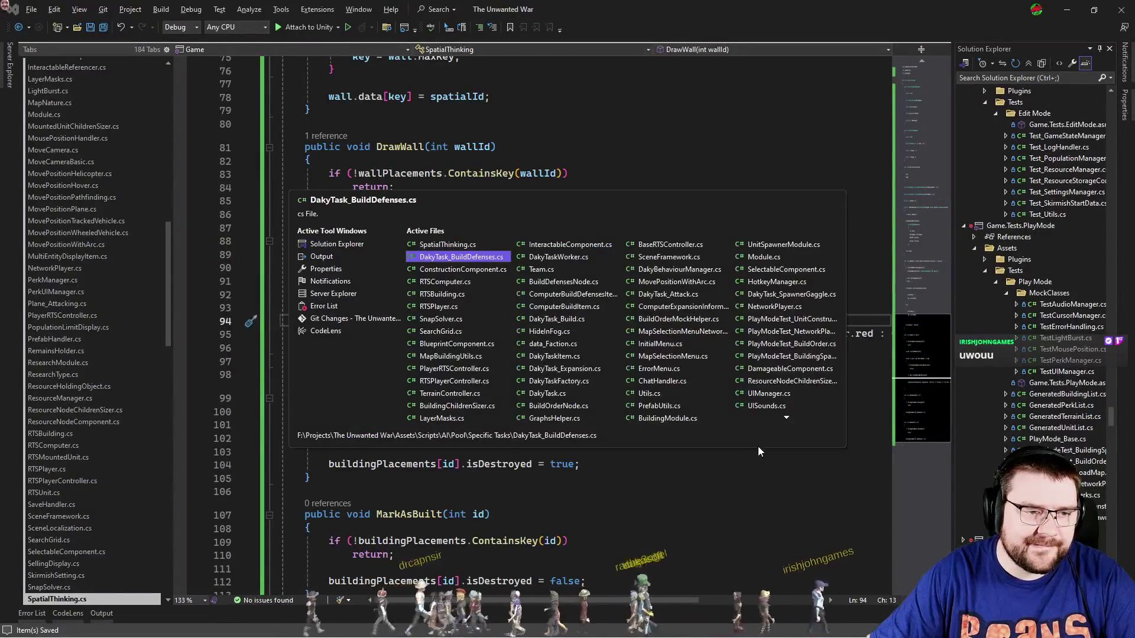
key("ctrl+shift+Tab")
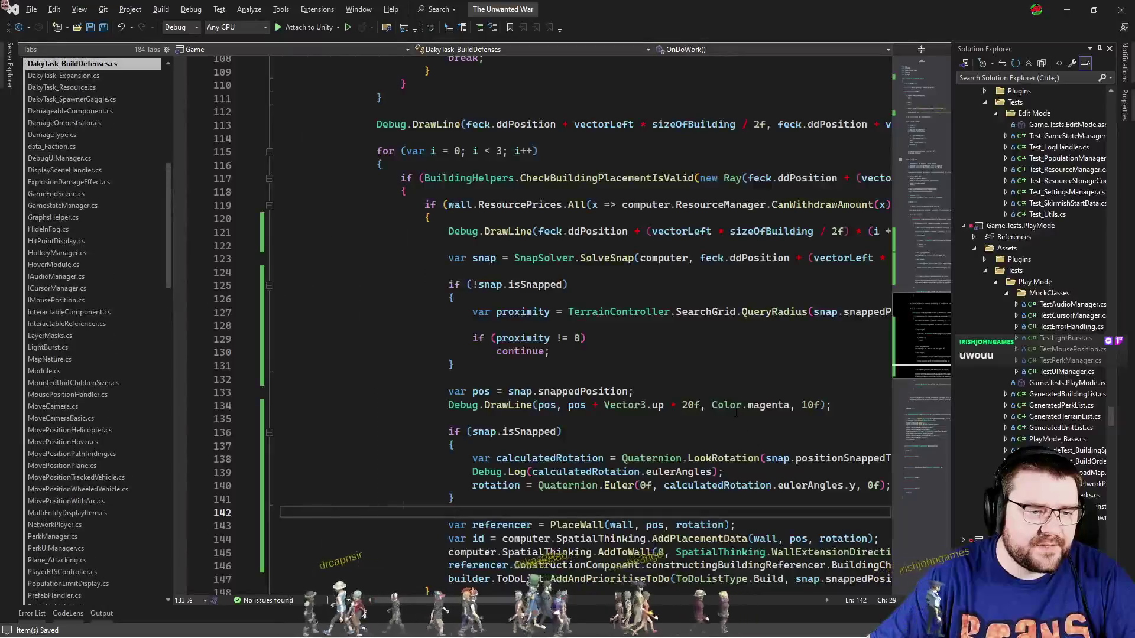
mouse_move(736, 412)
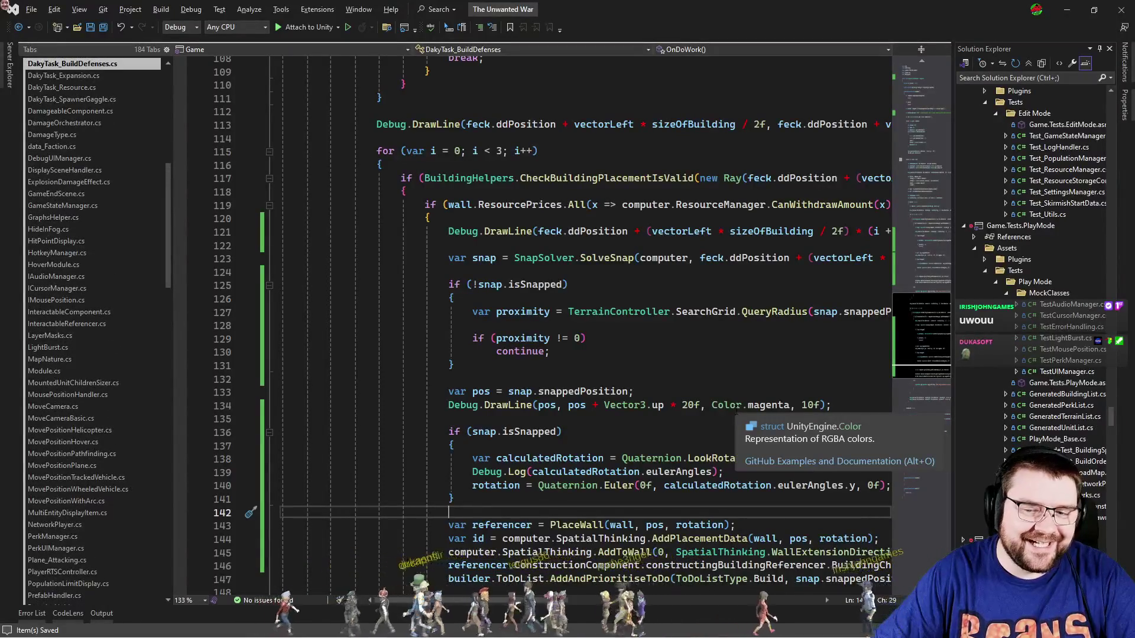
scroll(739, 410, "up", 14)
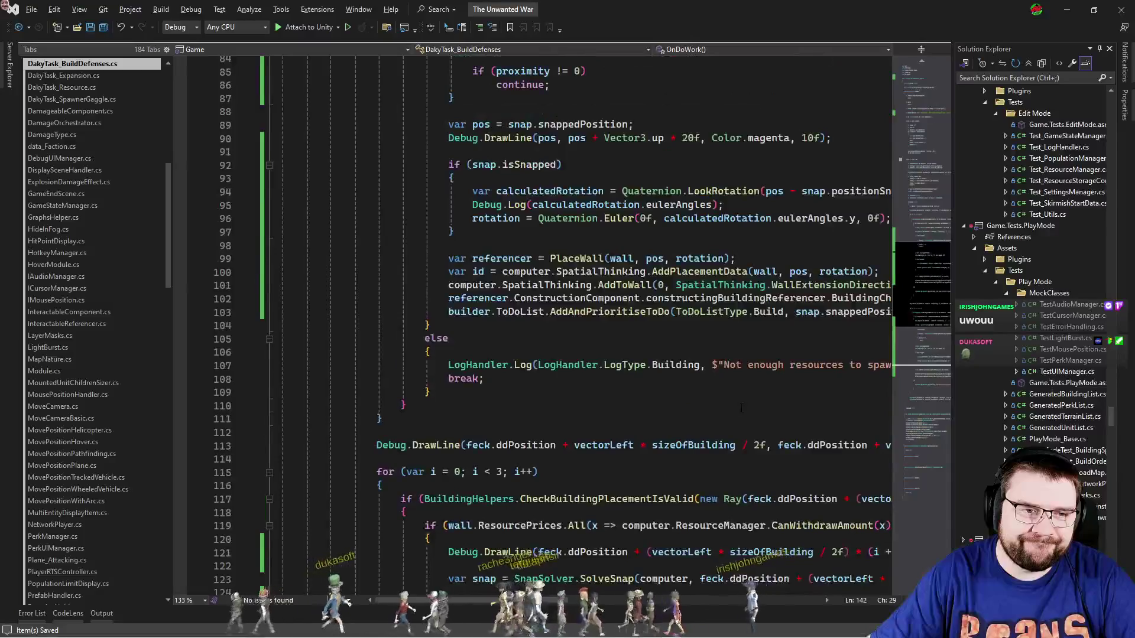
scroll(742, 408, "up", 5)
scroll(634, 310, "down", 6)
left_click(635, 312)
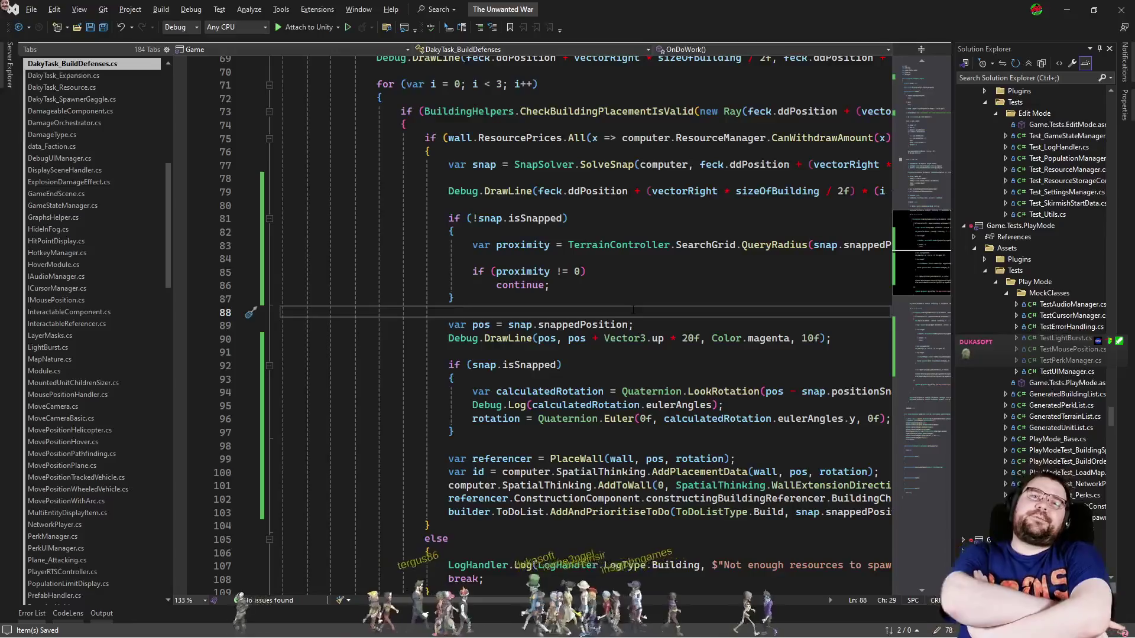